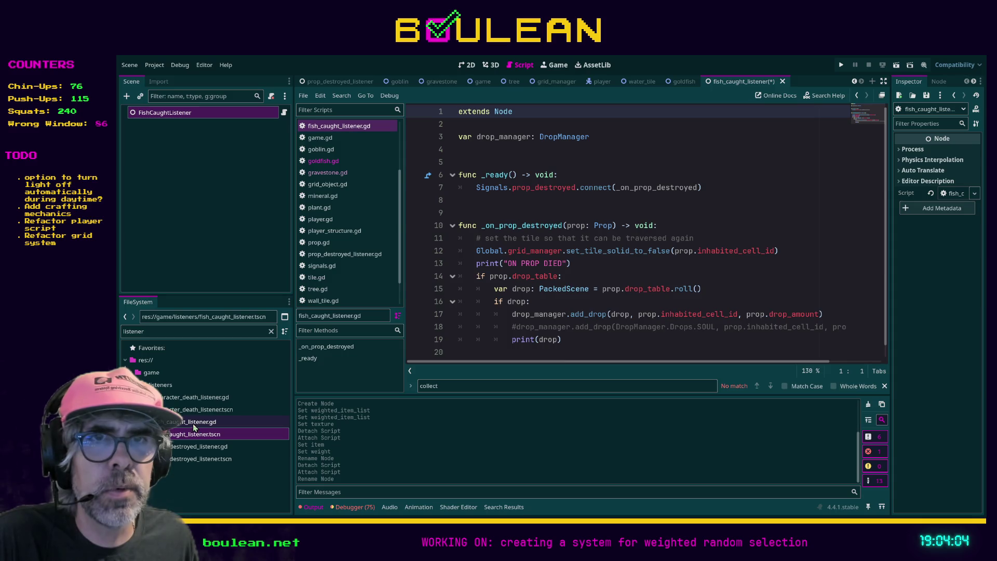
Compare character_death_listener.gd with fish_caught_listener.gd, then save fish_caught_listener.gd.
double_click(192, 397)
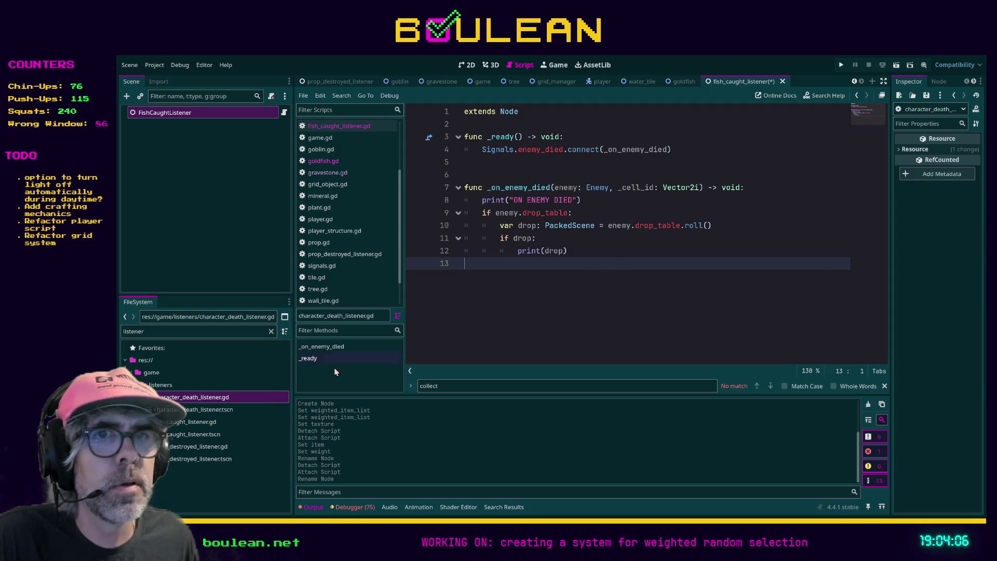
double_click(192, 422)
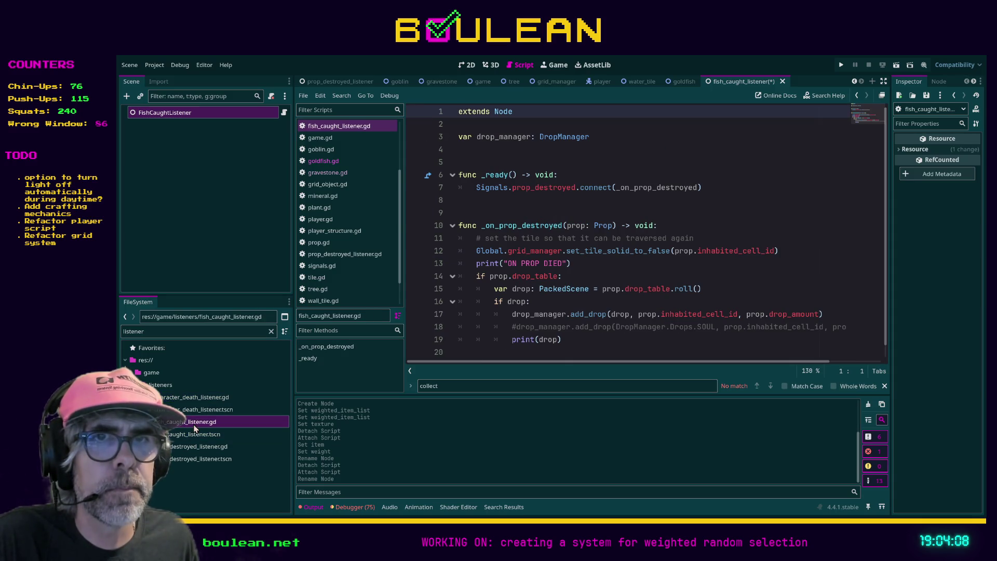
left_click(191, 435)
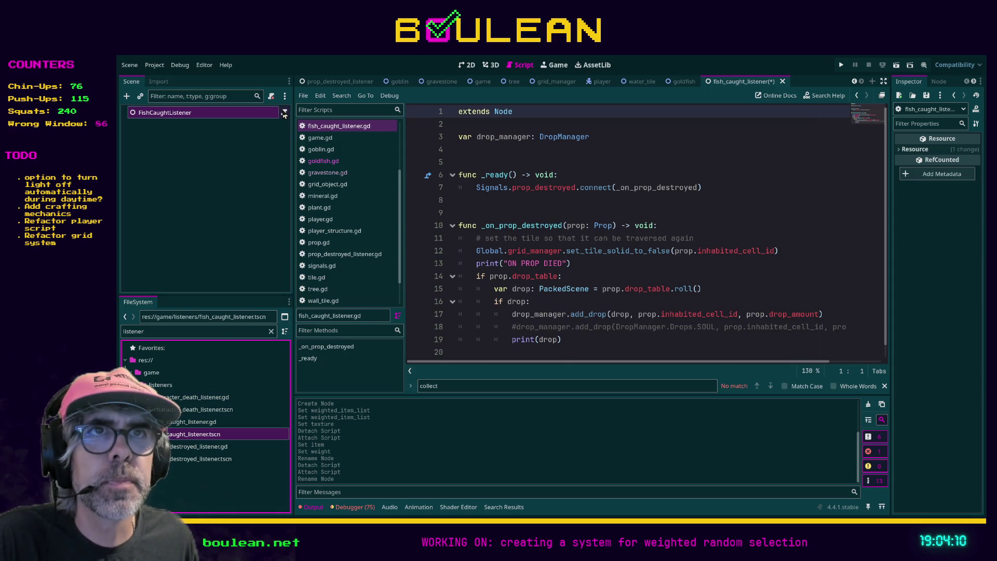
left_click(525, 160)
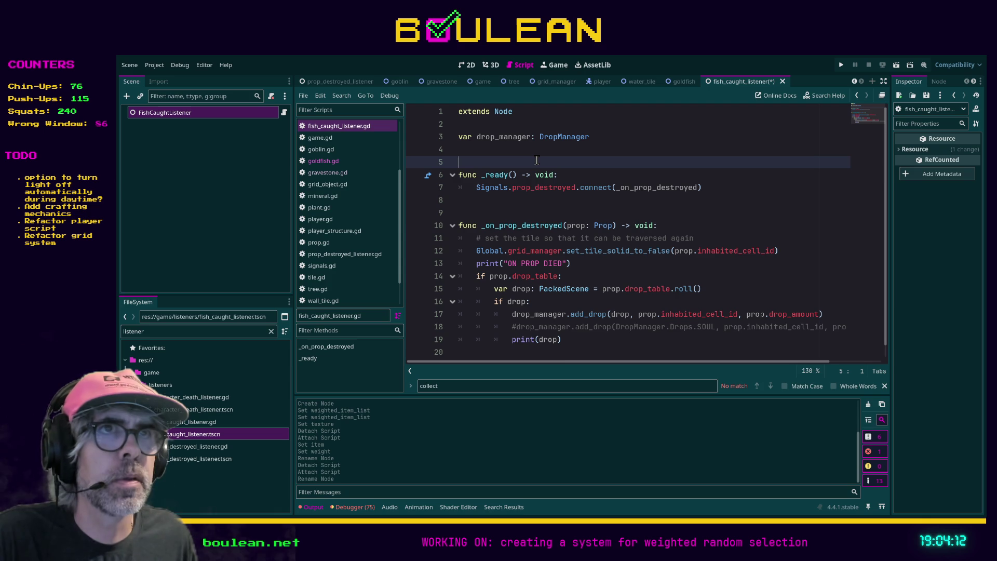
left_click(607, 174)
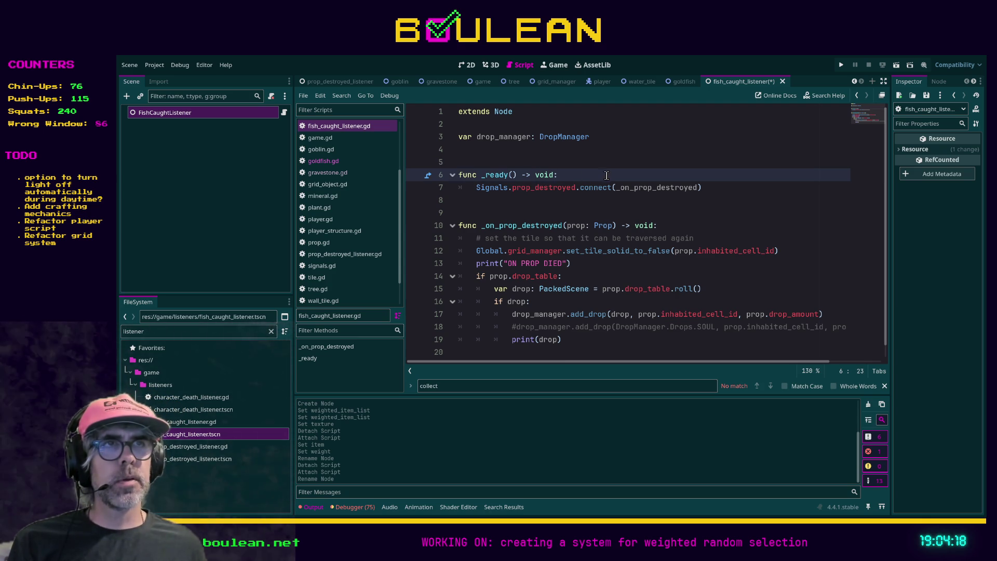
left_click(540, 161)
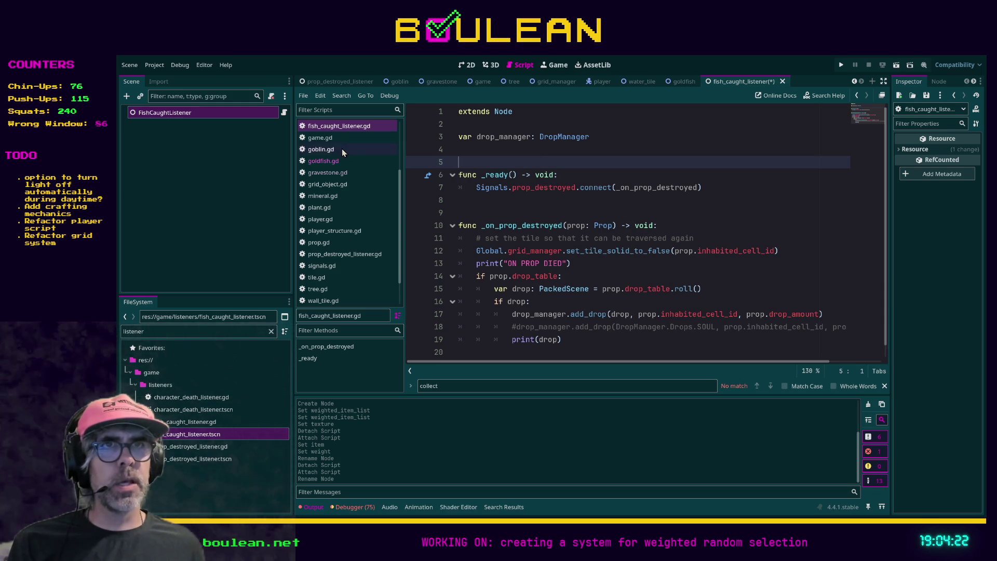
key("ctrl+s")
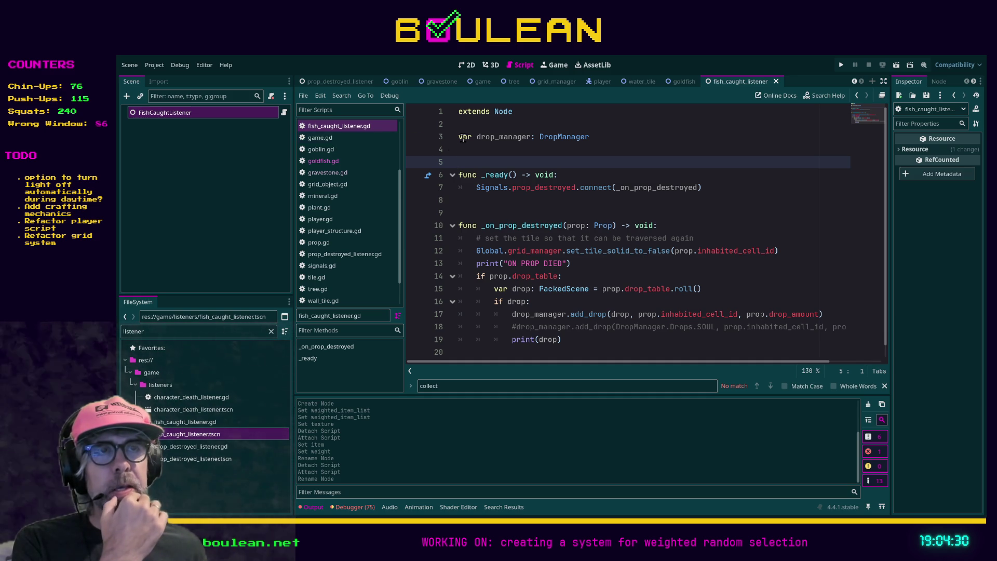
left_click(460, 139)
type("@e")
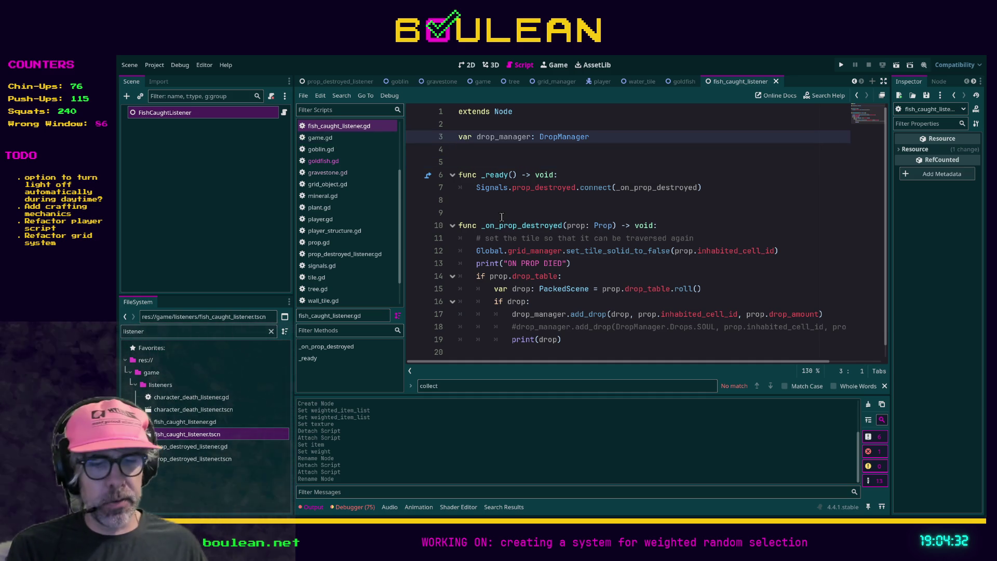
type("xport")
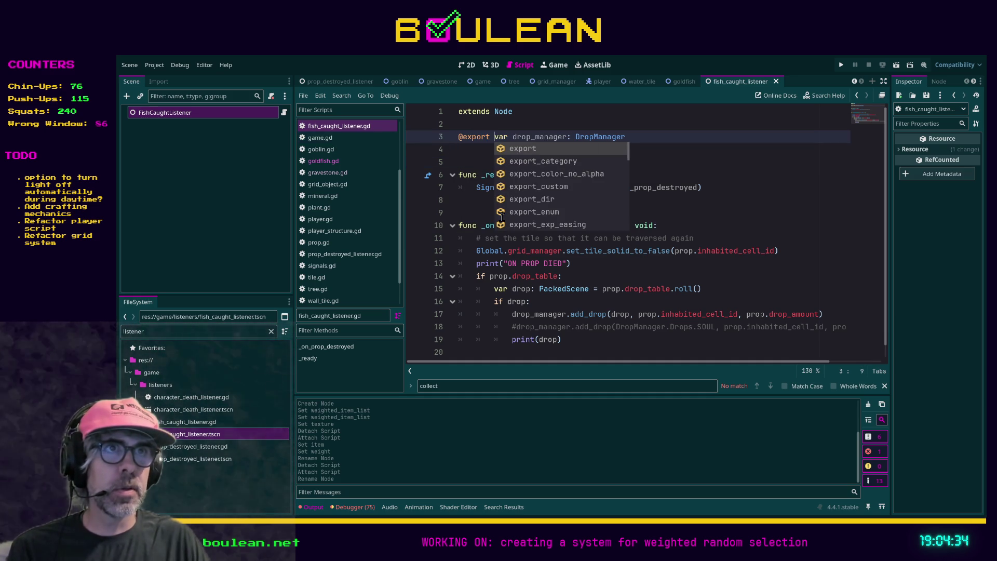
left_click(483, 161)
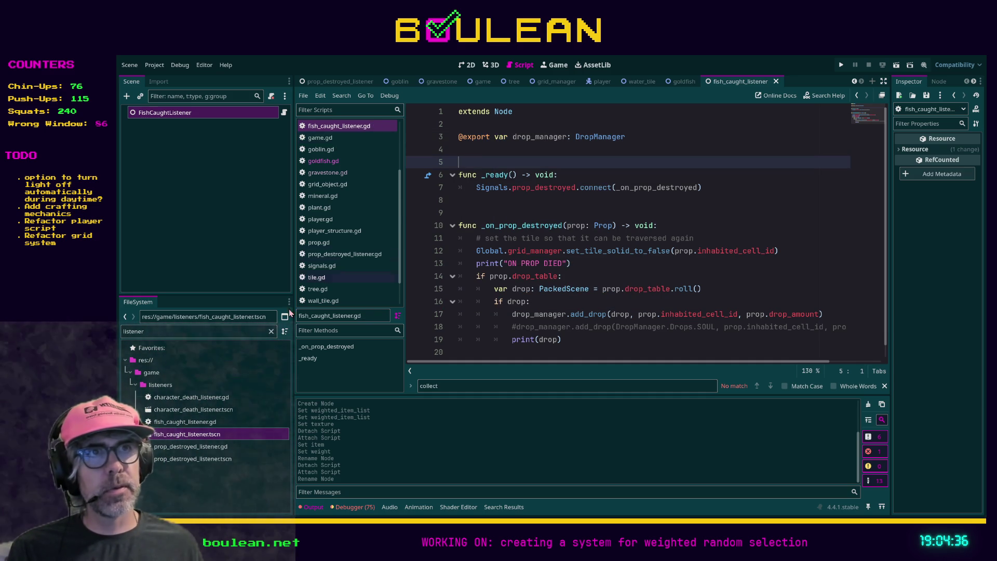
Filter files by 'drop' and drag drop_manager.tscn, then drop_manager.gd, onto FishCaughtListener's Drop Manager slot.
left_click(180, 331)
key("BackSpace")
key("BackSpace")
key("BackSpace")
type("drop")
left_click(219, 151)
left_click(163, 114)
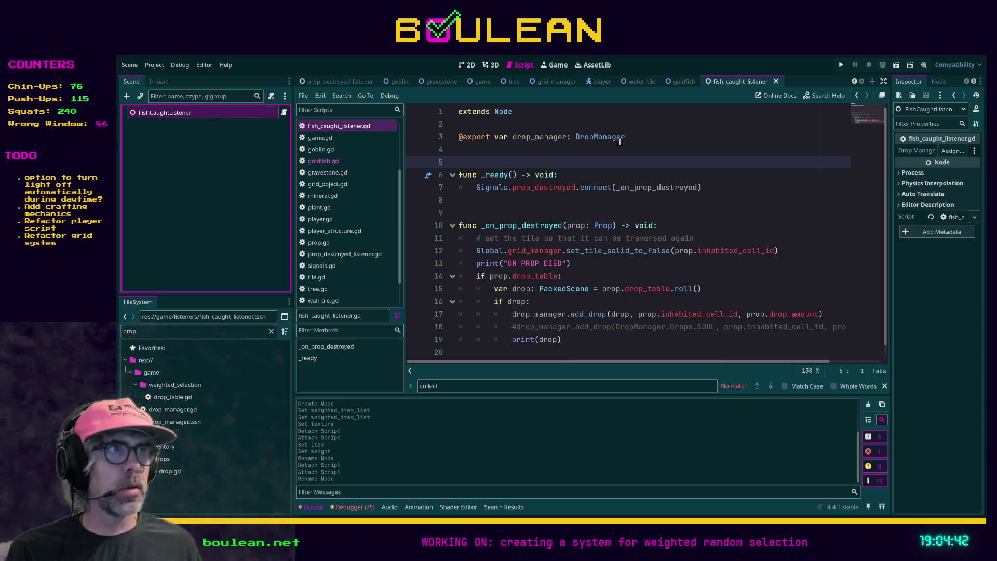
left_click(932, 157)
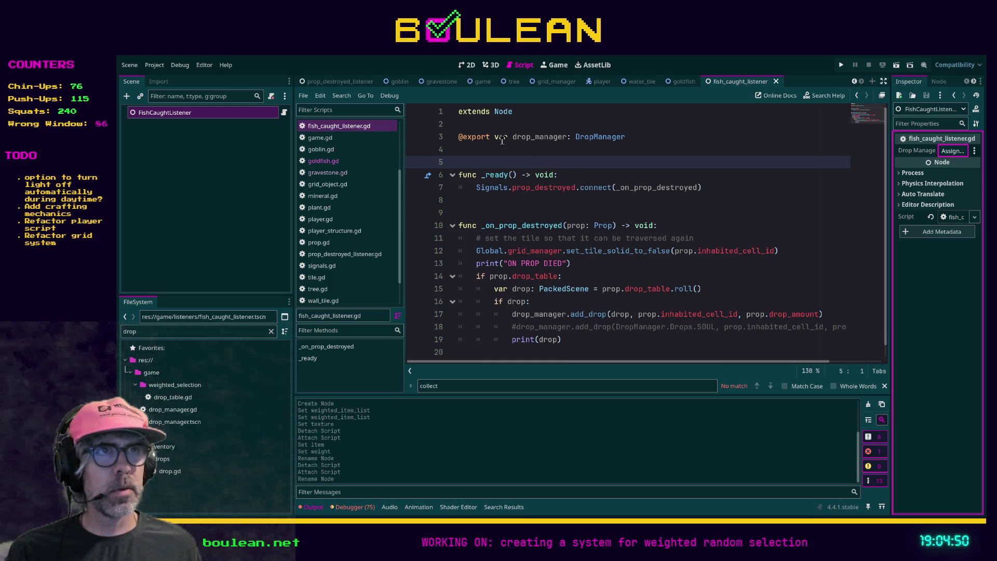
mouse_move(167, 424)
left_mouse_down()
mouse_move(883, 187)
mouse_move(950, 151)
left_mouse_up()
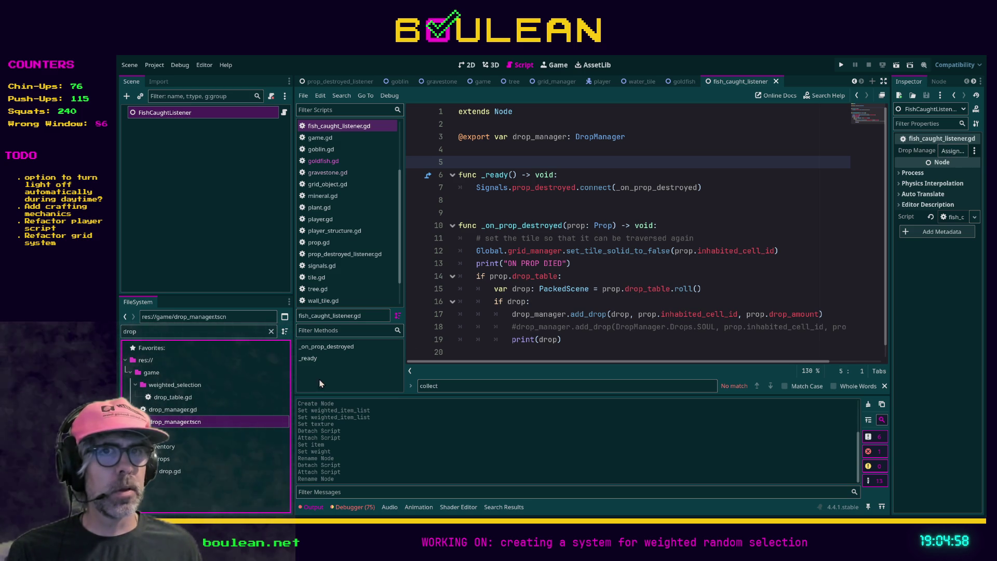
mouse_move(174, 415)
left_mouse_down()
mouse_move(176, 405)
mouse_move(782, 252)
mouse_move(909, 148)
mouse_move(943, 150)
left_mouse_up()
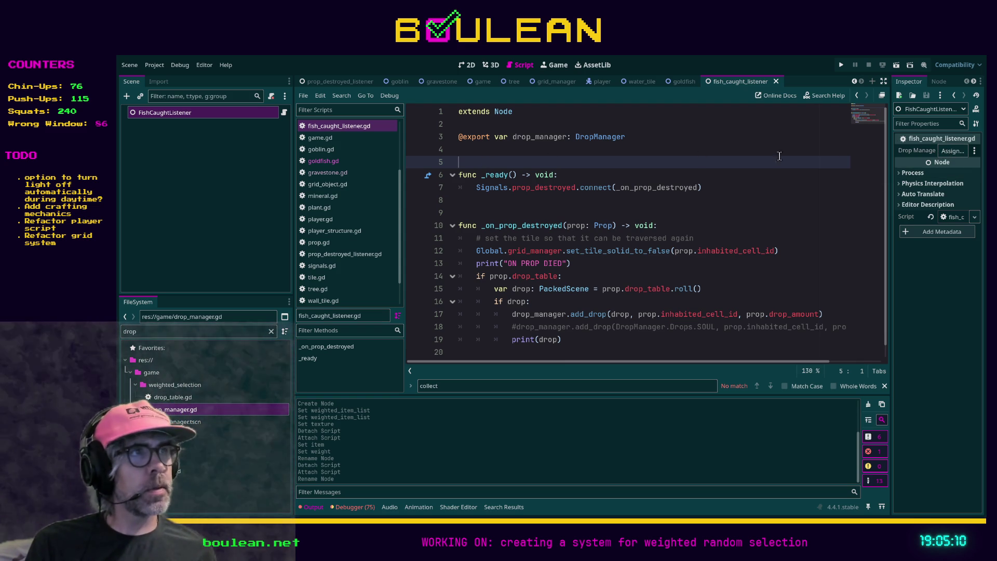
double_click(488, 138)
key("BackSpace")
left_click(528, 151)
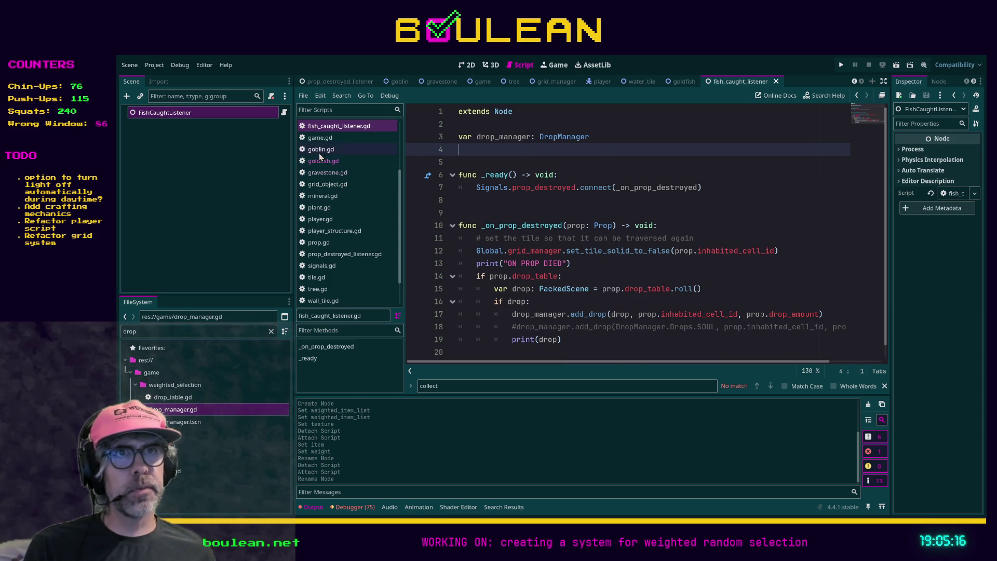
Open game.gd and scroll through its contents.
left_click(320, 138)
scroll(572, 246, "up", 15)
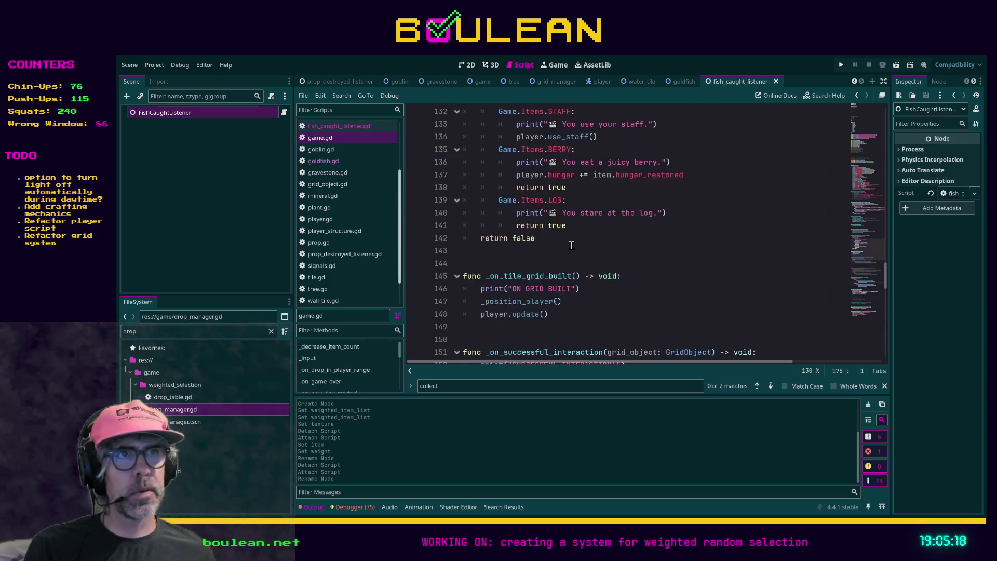
scroll(571, 246, "up", 5)
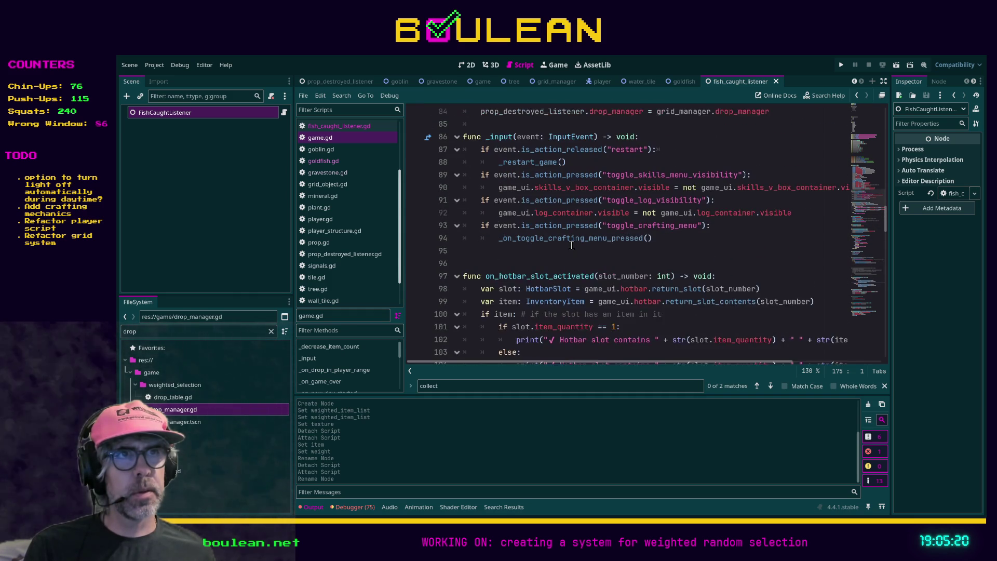
scroll(571, 245, "up", 6)
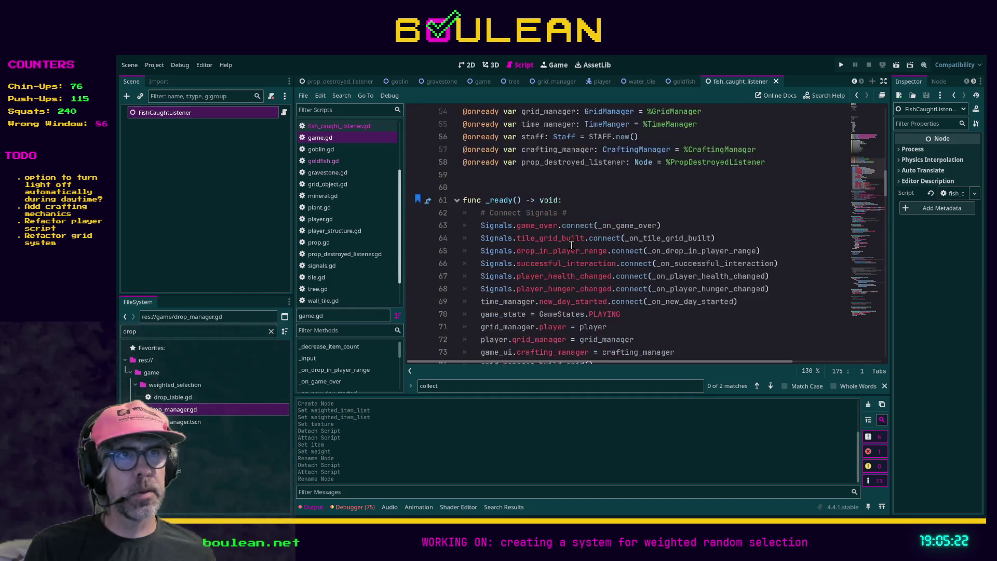
scroll(571, 246, "down", 1)
scroll(534, 230, "up", 6)
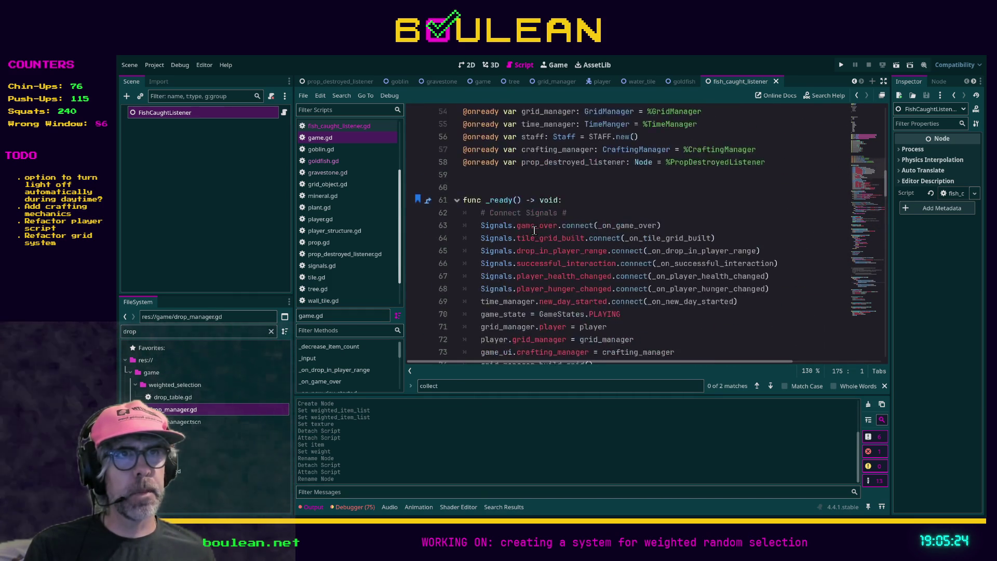
In the game scene, filter files by 'listener' and rename the Node to Listeners.
left_click(483, 81)
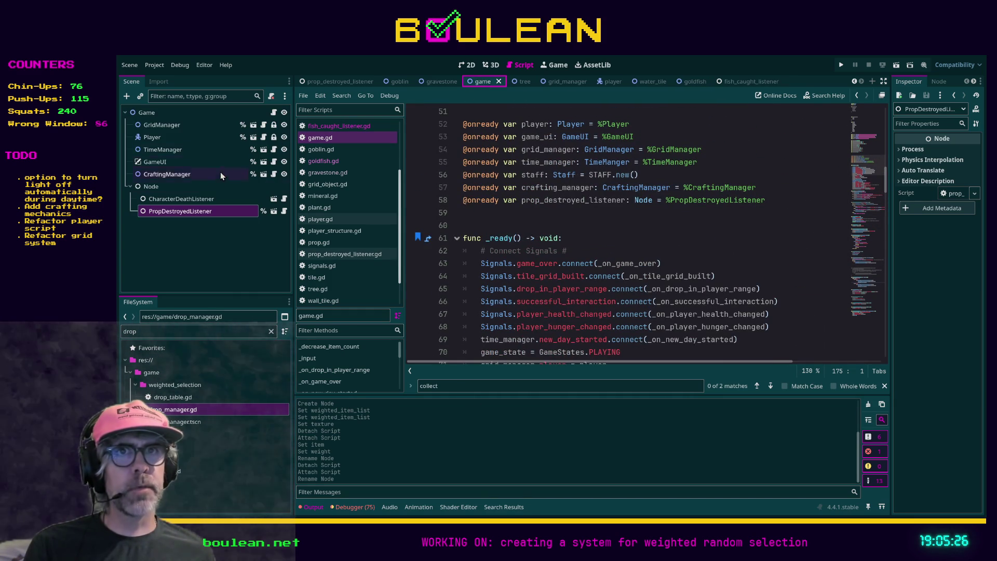
left_click(182, 334)
key("BackSpace")
key("BackSpace")
key("BackSpace")
type("listener")
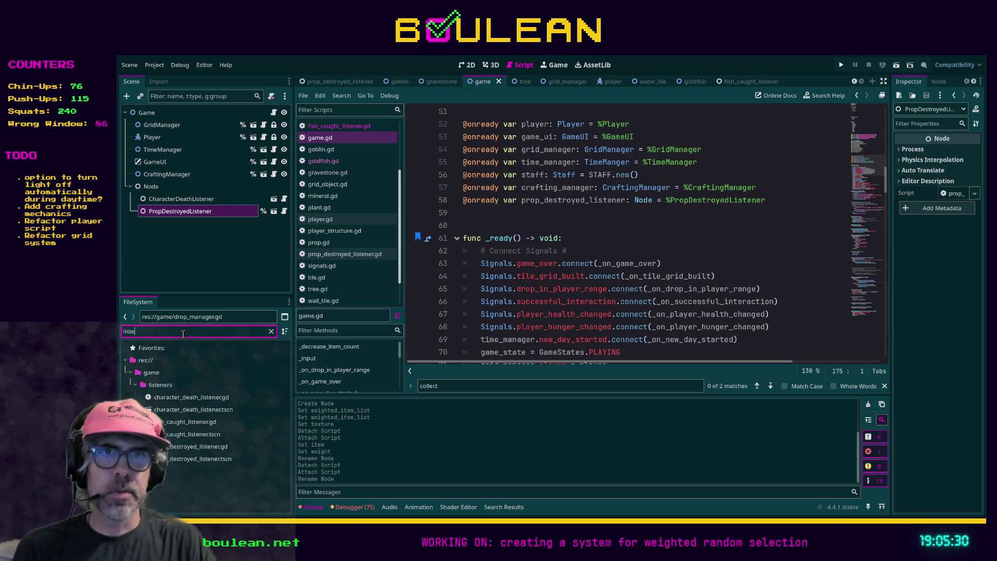
left_click(171, 188)
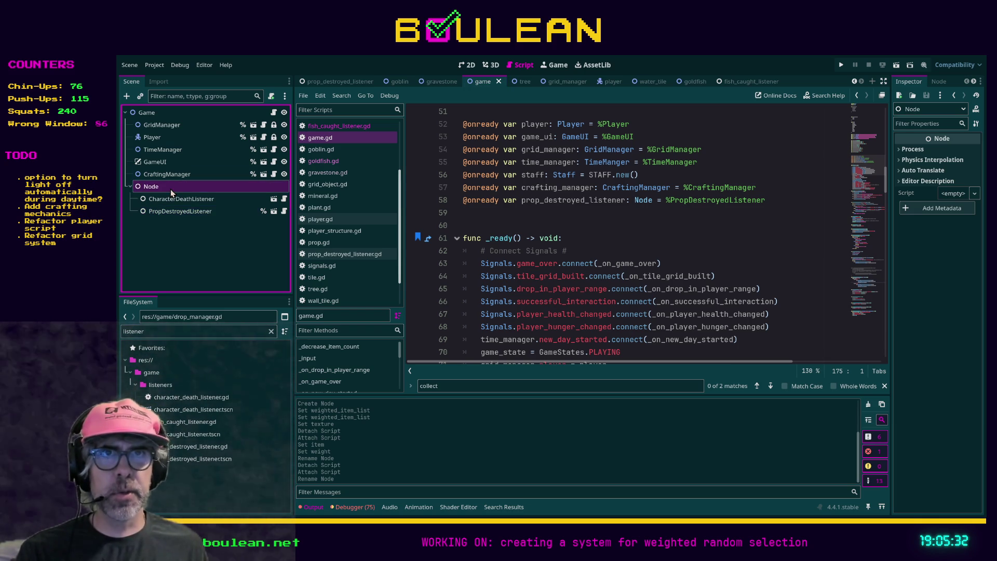
type("Listeners")
key("Return")
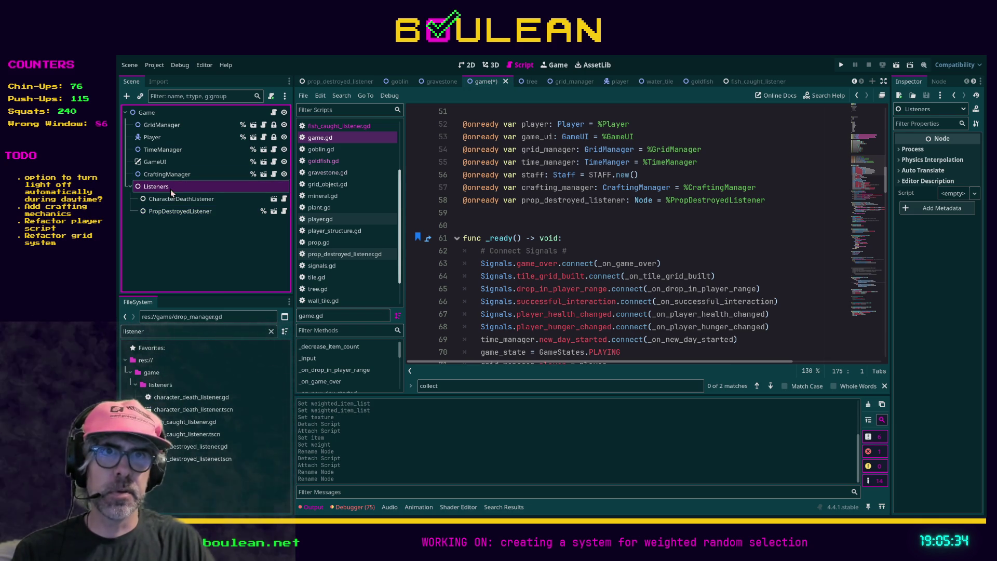
Add fish_caught_listener.tscn under Listeners, placed above PropDestroyedListener.
left_click(202, 434)
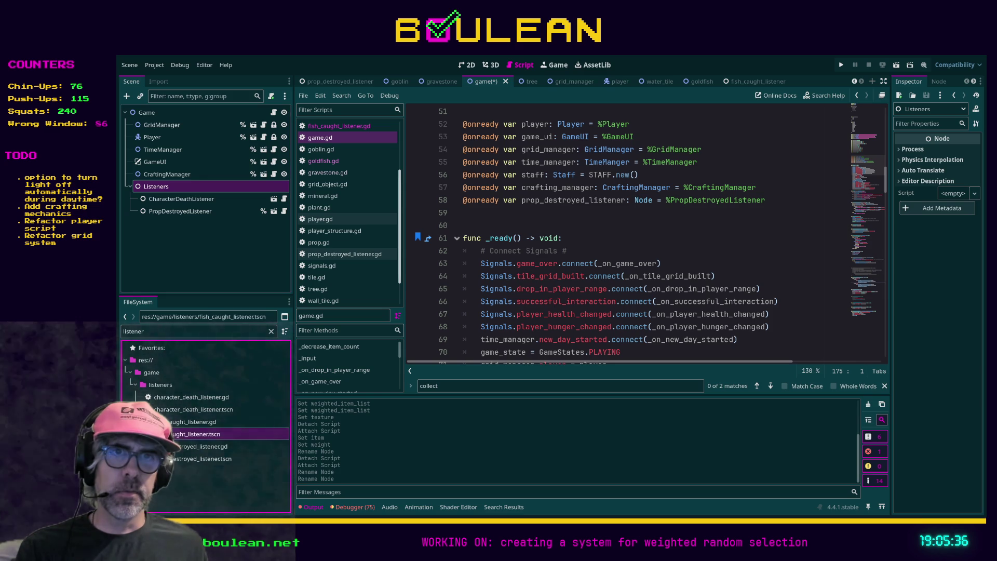
left_click_drag(203, 434, 155, 186)
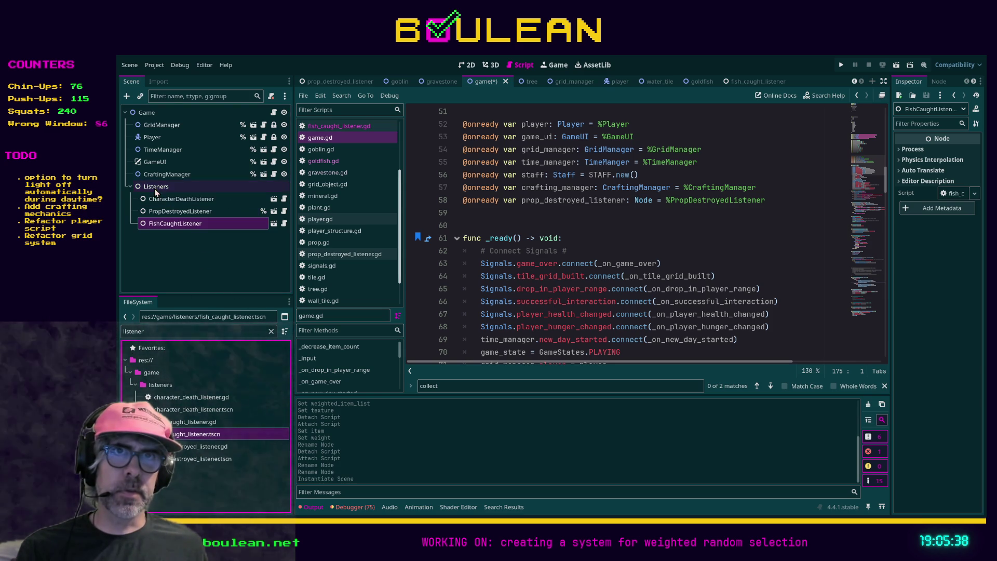
left_click_drag(163, 228, 165, 207)
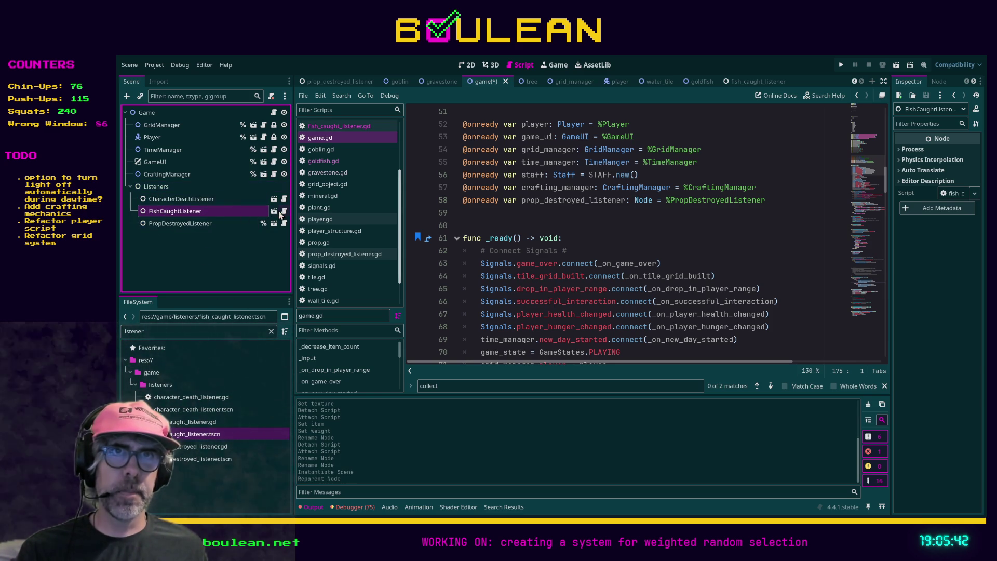
scroll(592, 243, "down", 6)
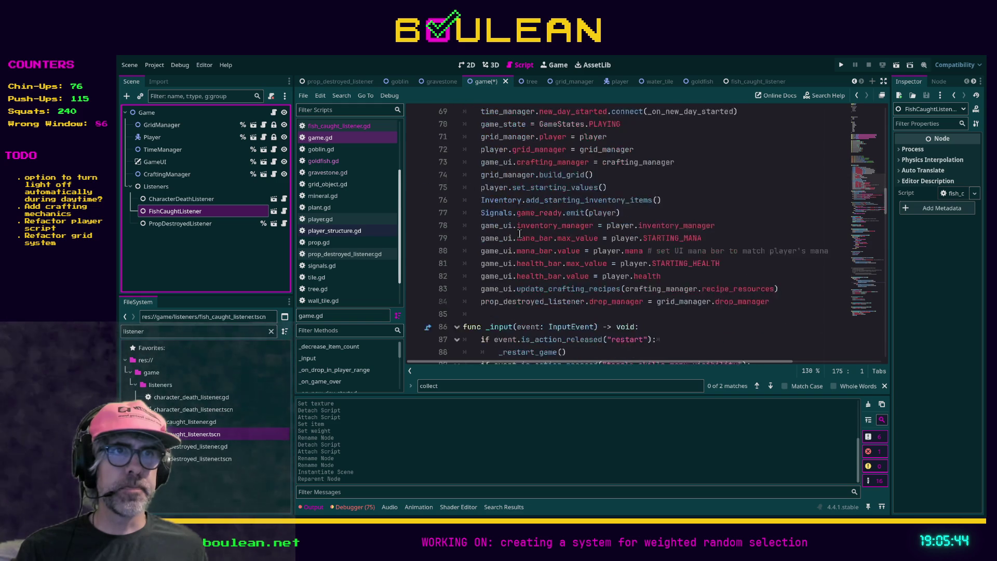
left_click(473, 313)
scroll(471, 268, "up", 7)
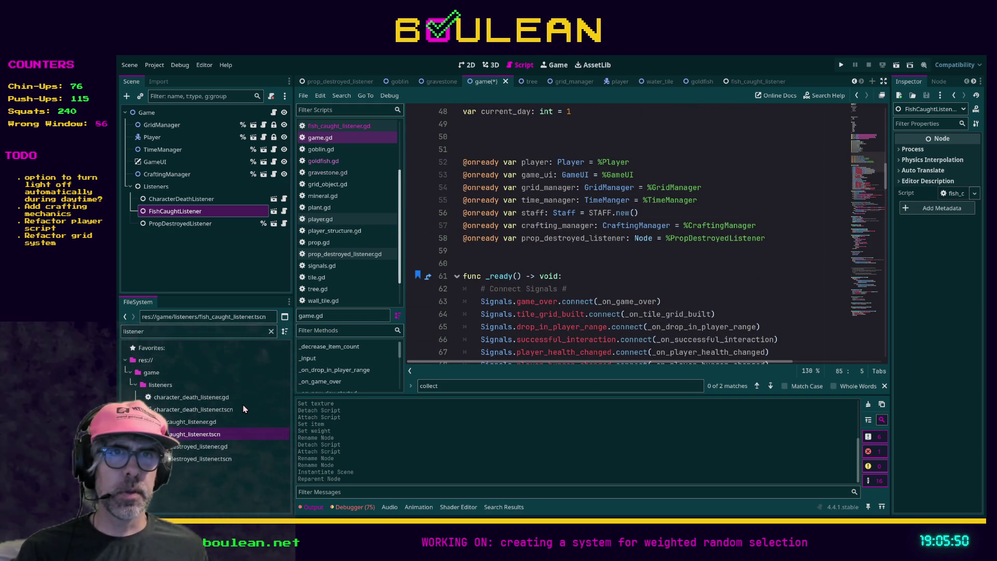
key("ctrl+shift+u")
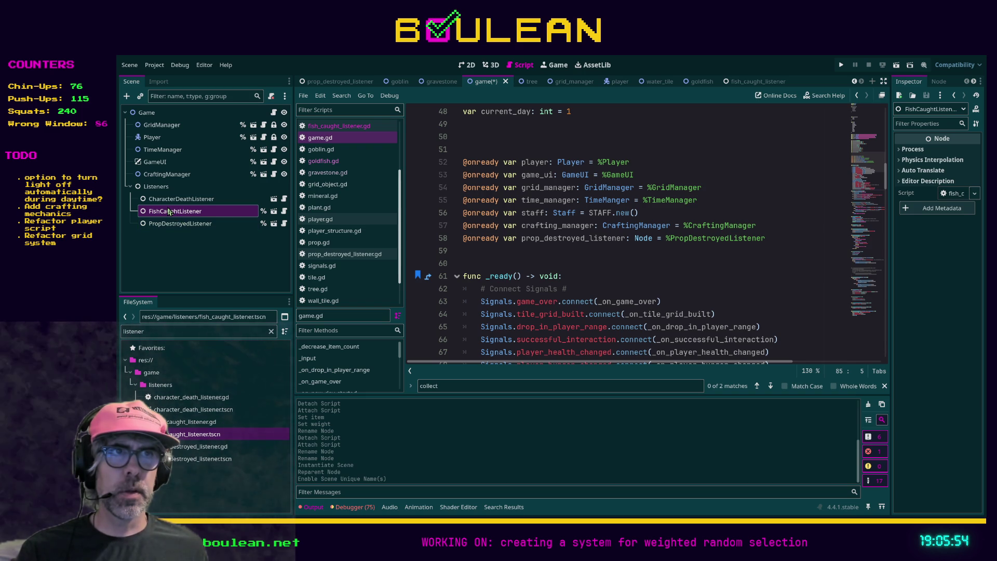
left_click_drag(161, 215, 474, 246)
Add an indented blank line in _ready after the existing drop_manager assignment.
scroll(458, 254, "down", 8)
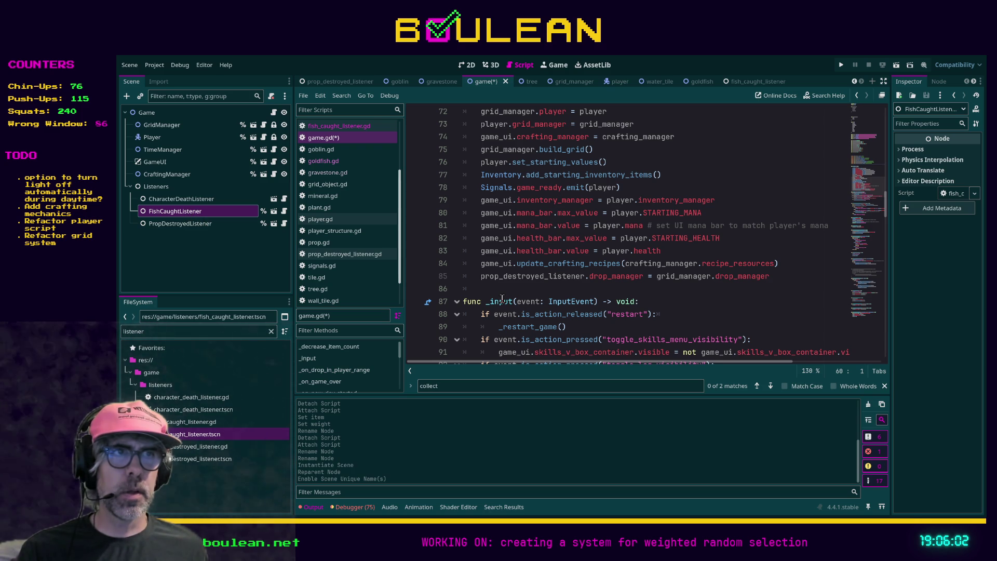
left_click(507, 287)
key("Return")
key("Return")
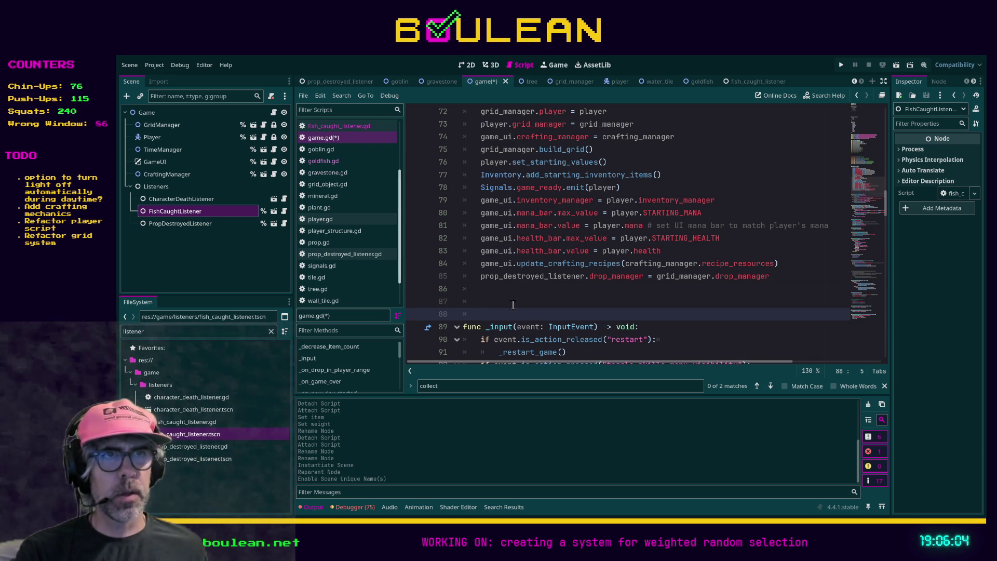
key("ctrl+z")
key("ctrl+z")
key("ctrl+shift+z")
key("Up")
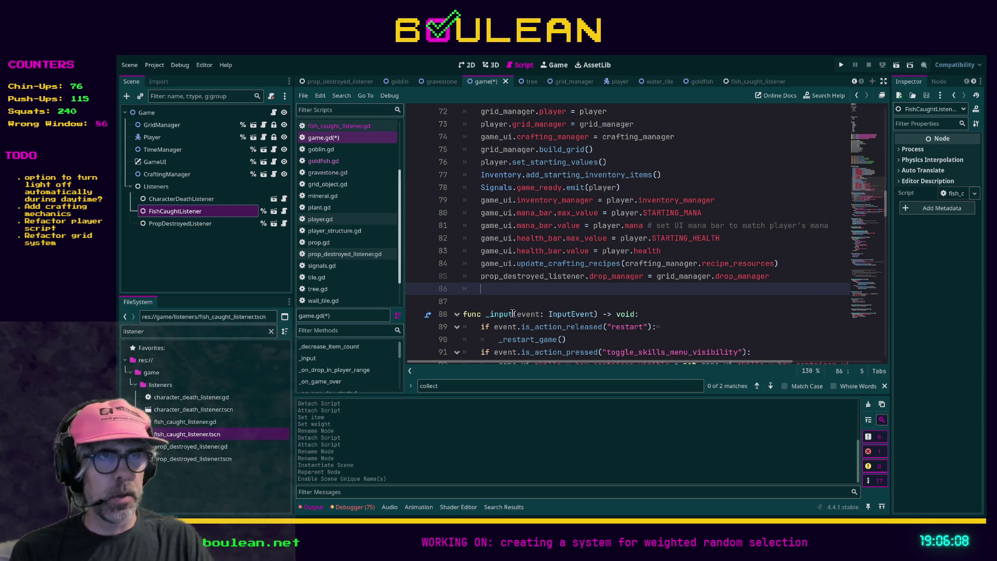
Write fish_caught_listener.drop_manager = grid_manager.drop_manager using autocomplete and save game.gd.
type("fish_")
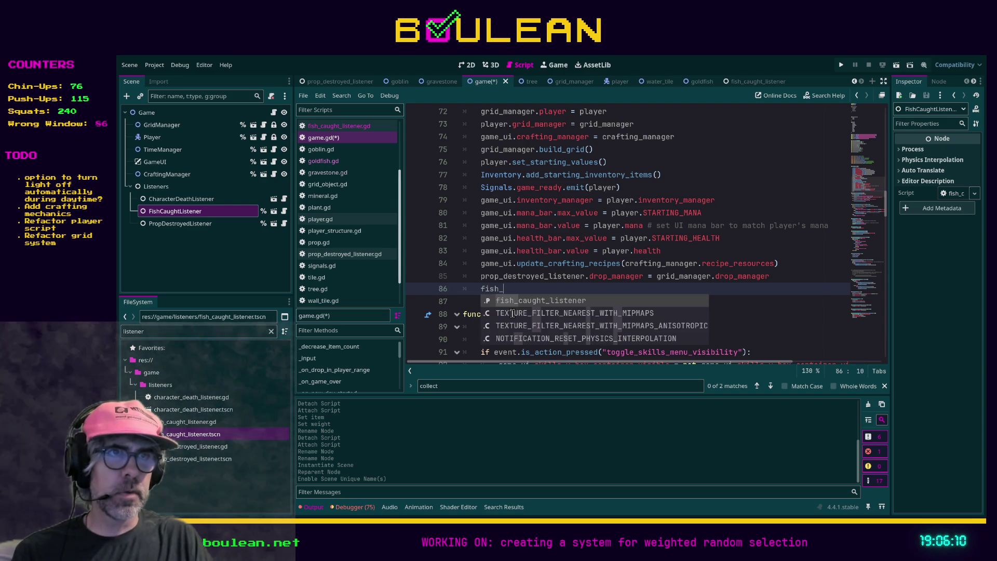
key("Return")
type(".drop_m")
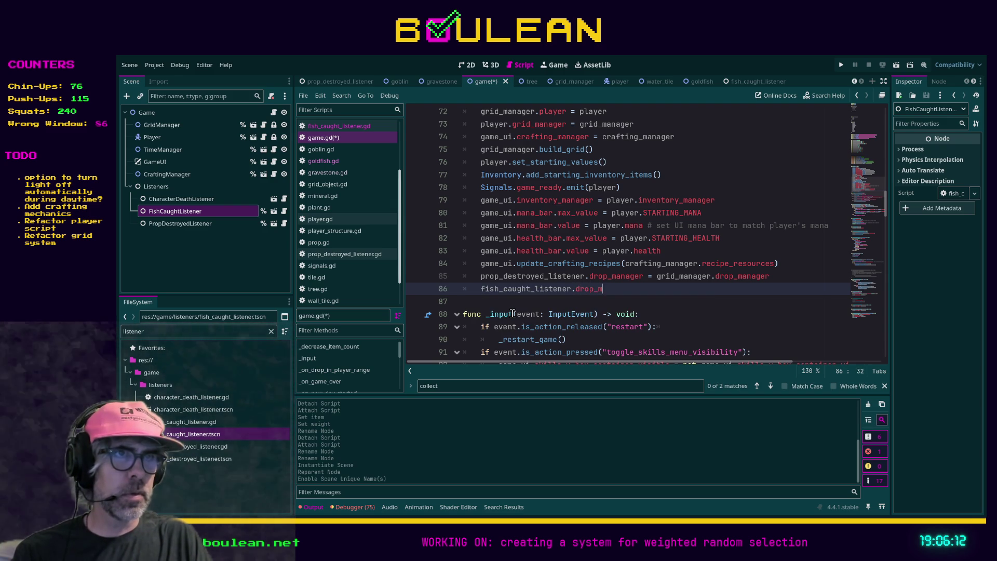
type("anager = grdi")
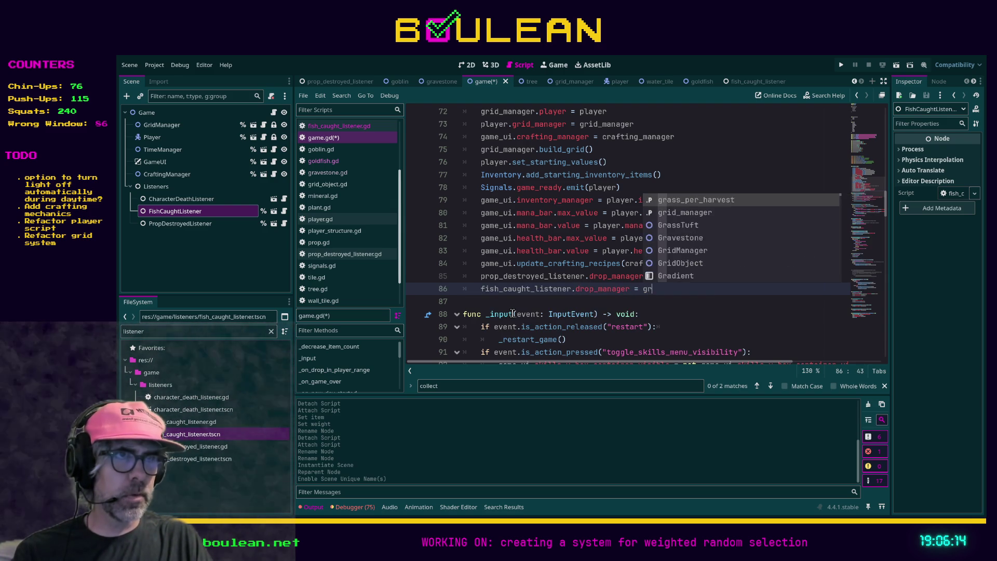
key("BackSpace")
key("BackSpace")
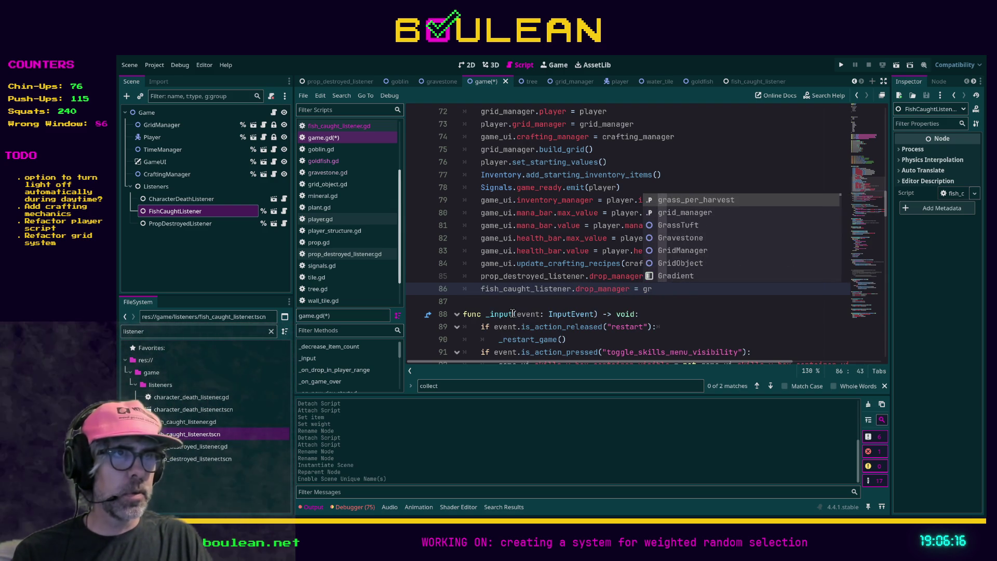
type("id_m")
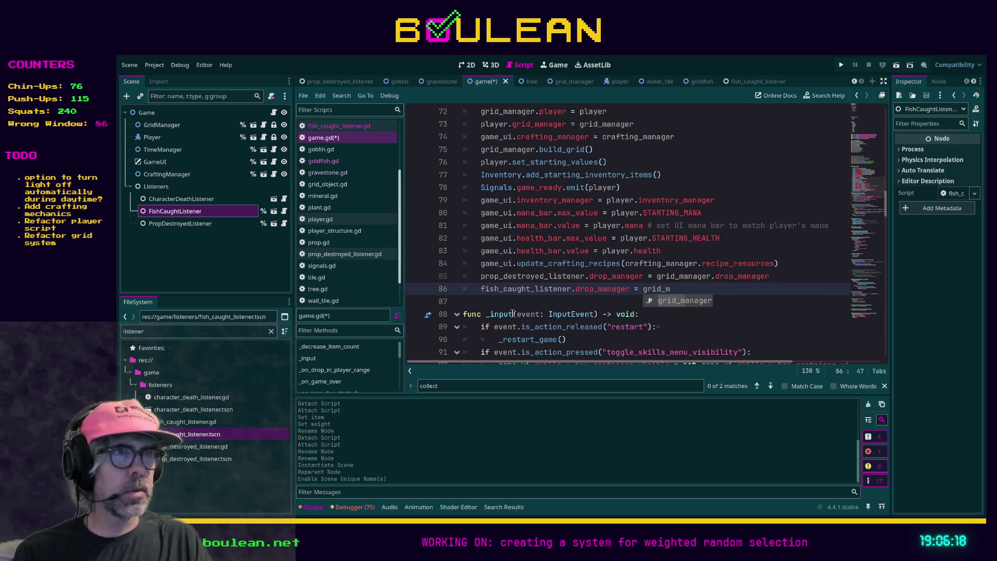
key("Return")
type(".drop_manager")
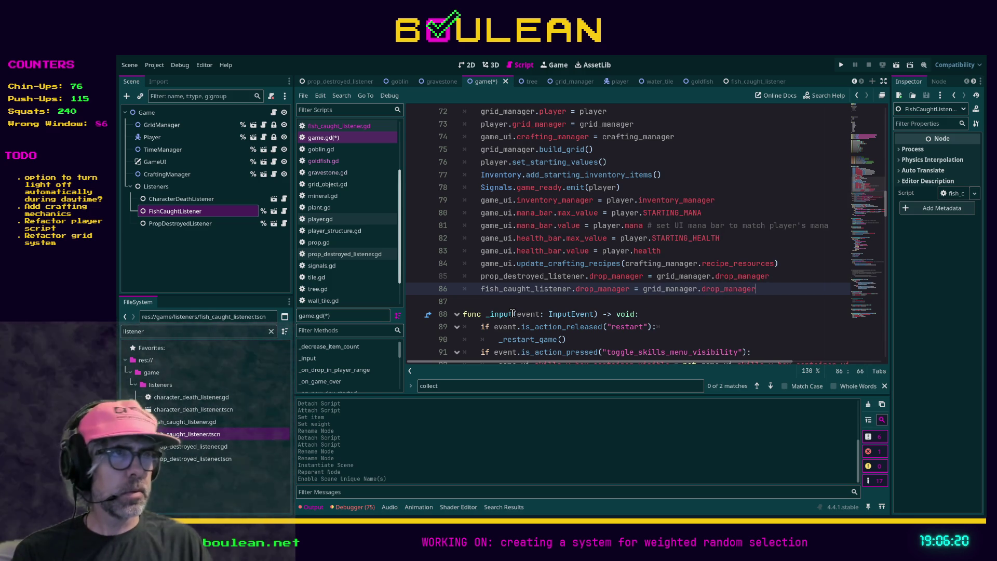
key("ctrl+s")
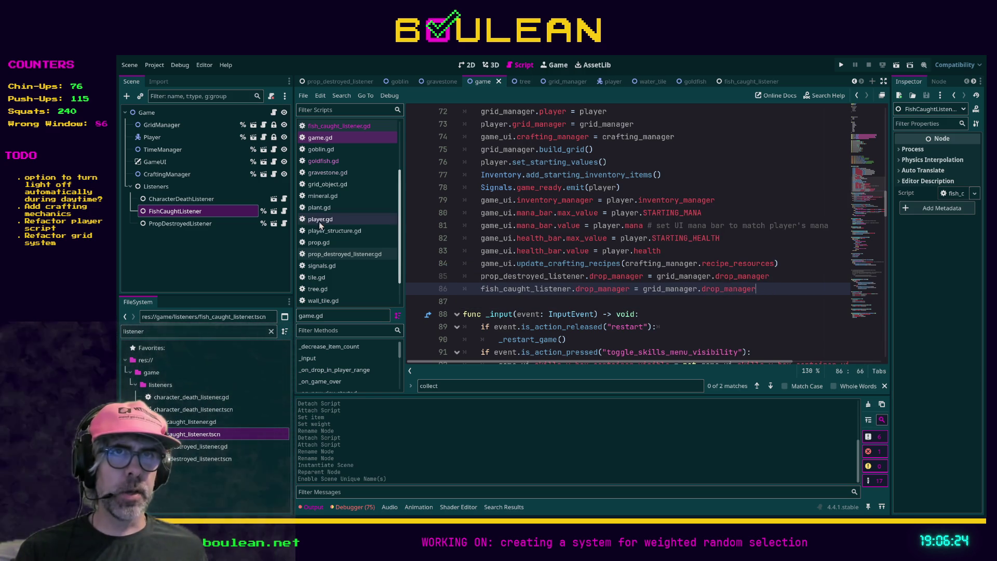
left_click(333, 128)
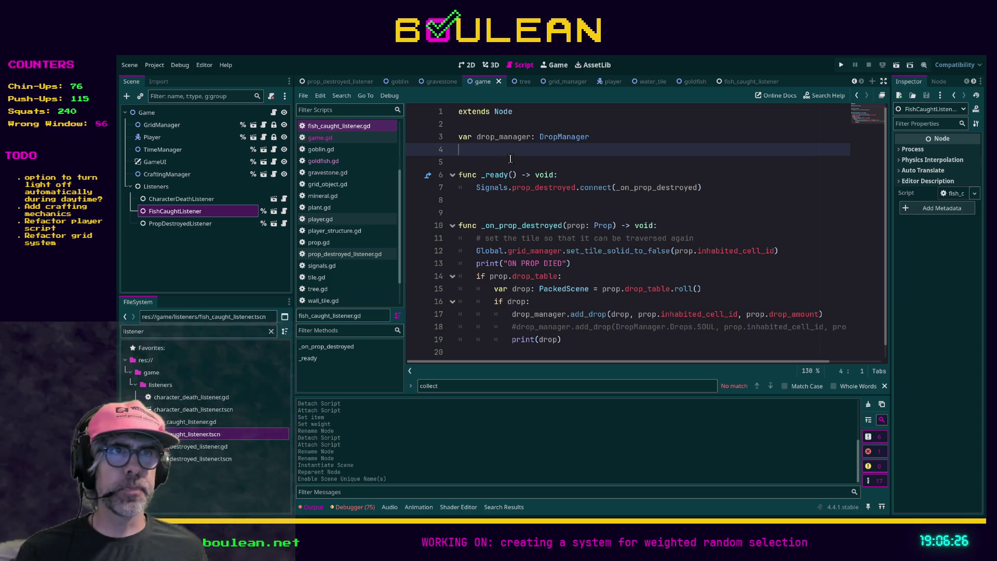
Open signals.gd and look through its game, player, skill, grid and prop signal declarations.
scroll(343, 224, "down", 2)
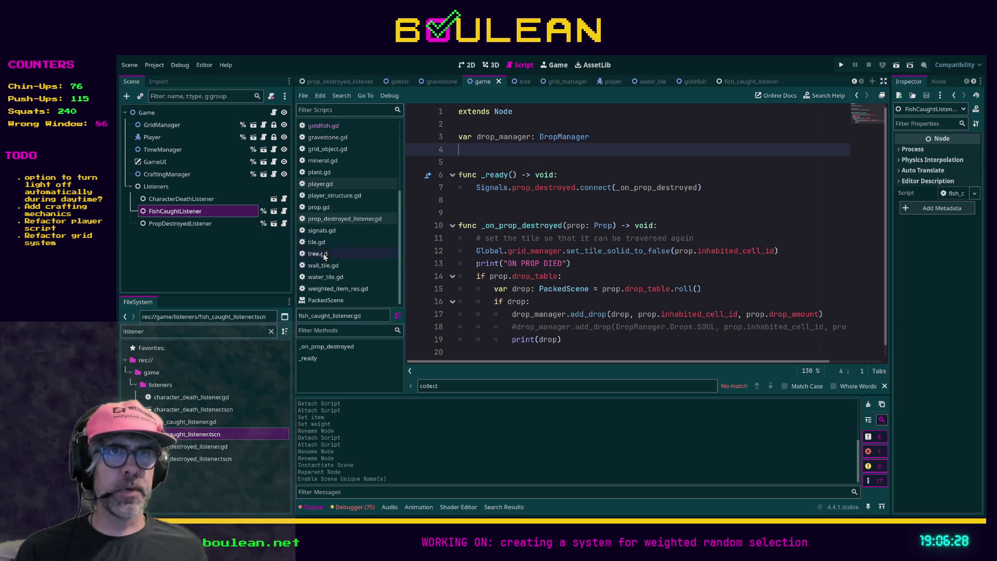
left_click(333, 231)
scroll(502, 208, "down", 2)
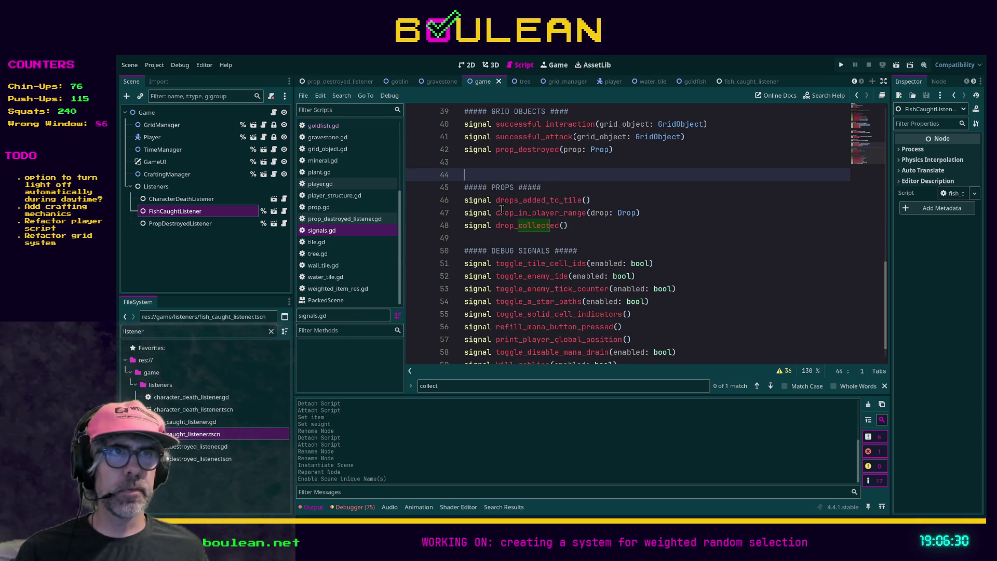
scroll(499, 204, "down", 1)
scroll(525, 253, "up", 4)
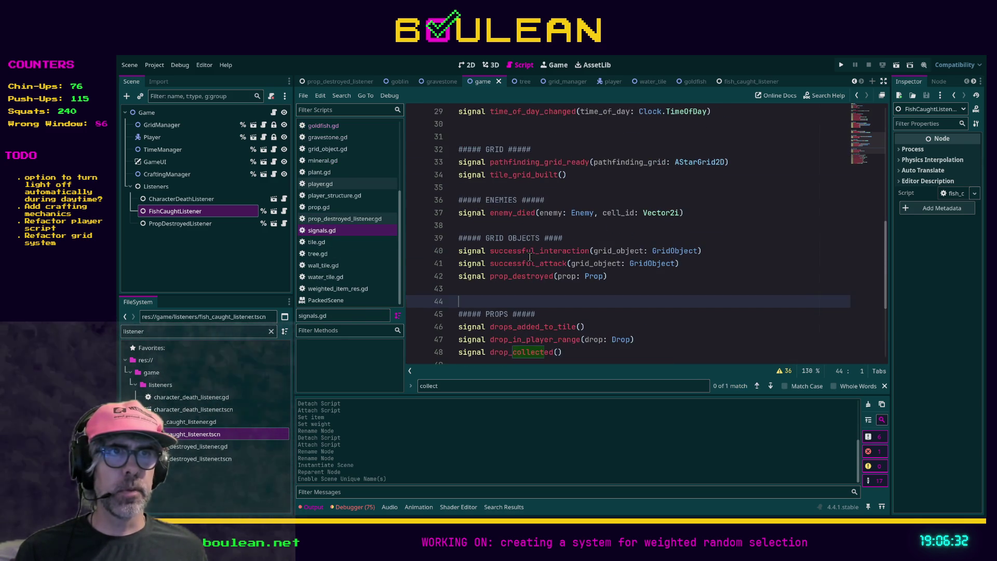
scroll(511, 283, "up", 1)
scroll(497, 263, "up", 8)
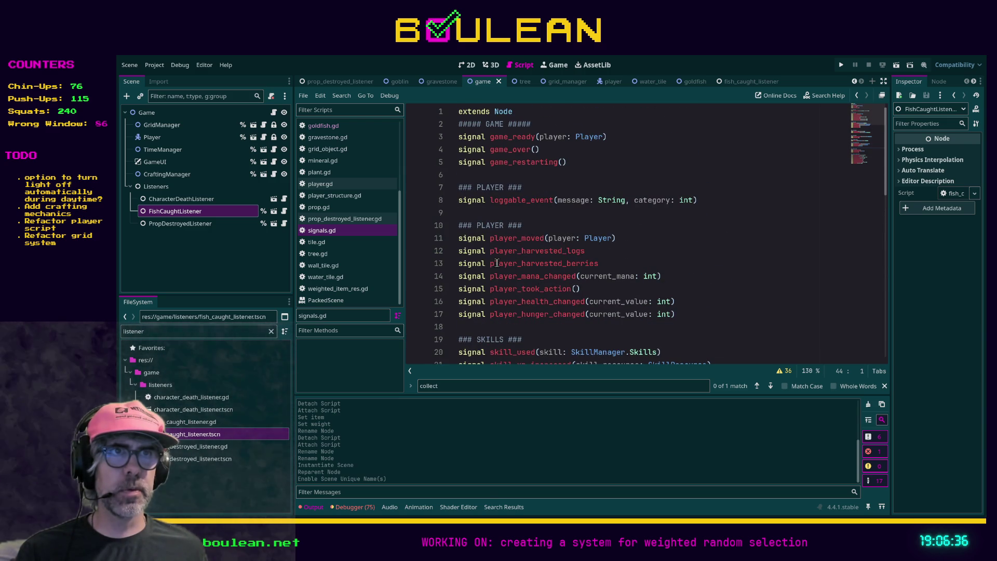
scroll(496, 230, "down", 3)
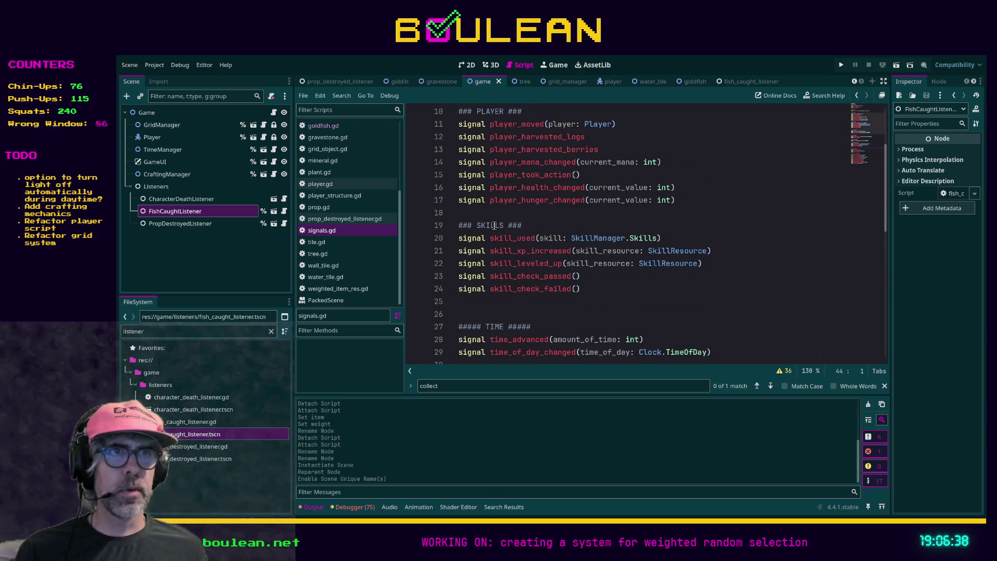
scroll(494, 225, "up", 3)
left_click(464, 180)
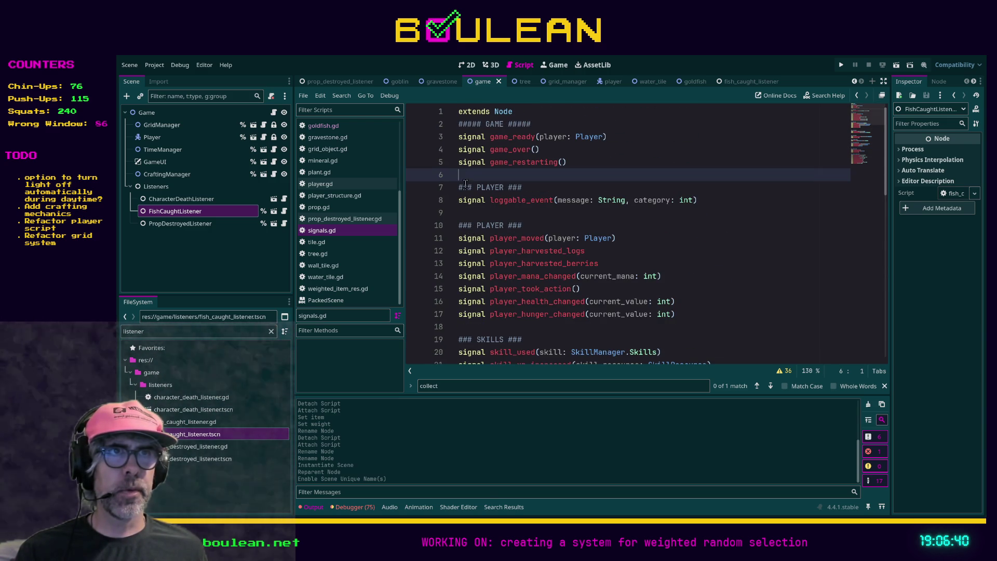
Insert a new ### INTERACTION ### heading with a signal line beneath it after the game signals.
key("Return")
key("Return")
key("Return")
key("Up")
key("Up")
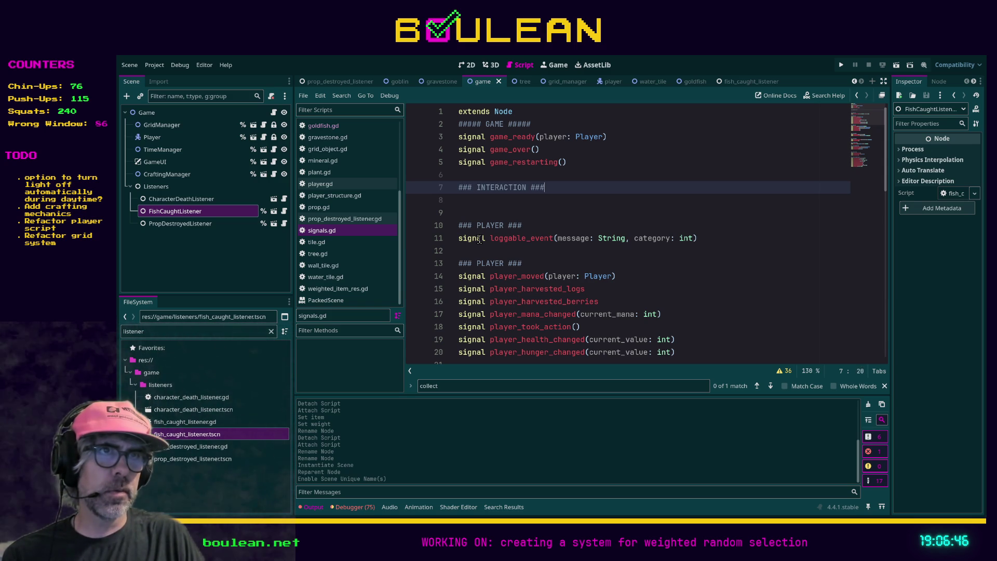
type("#")
key("Return")
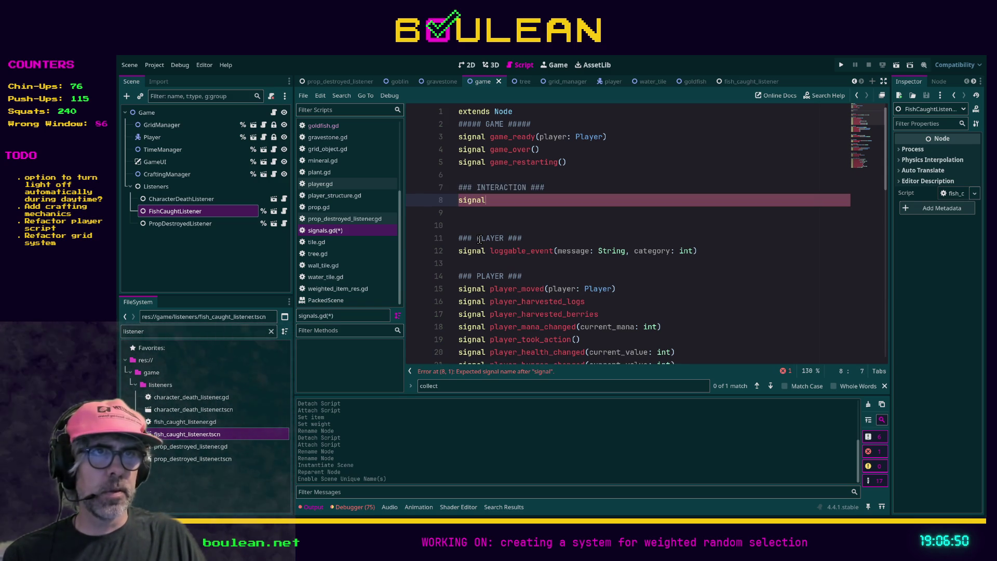
key("Up")
key("Down")
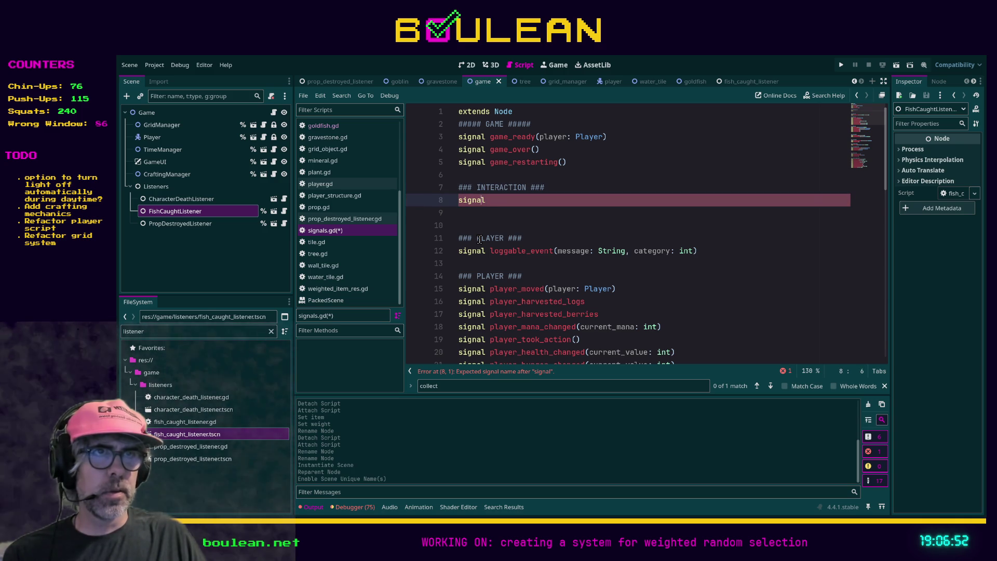
key("Up")
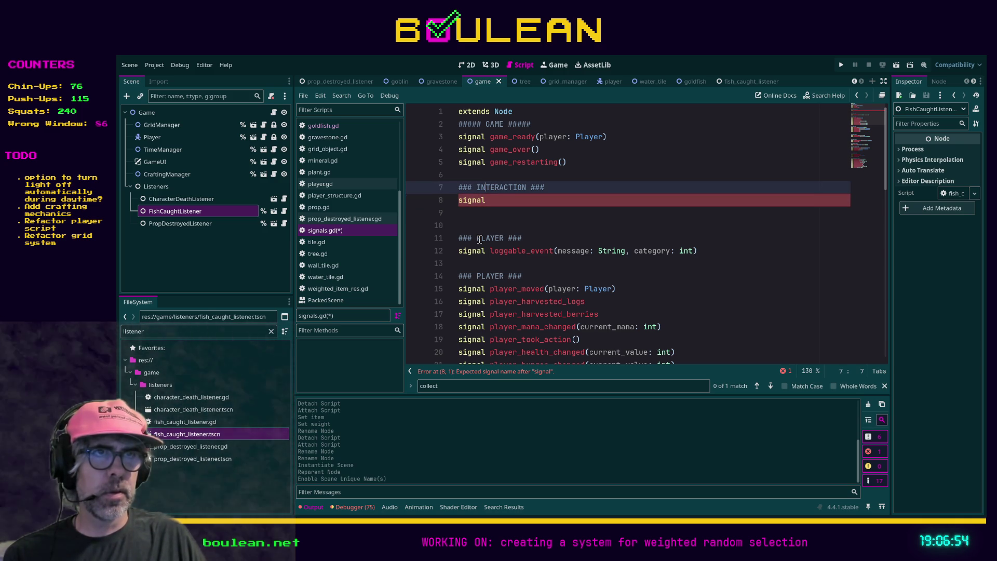
key("Down")
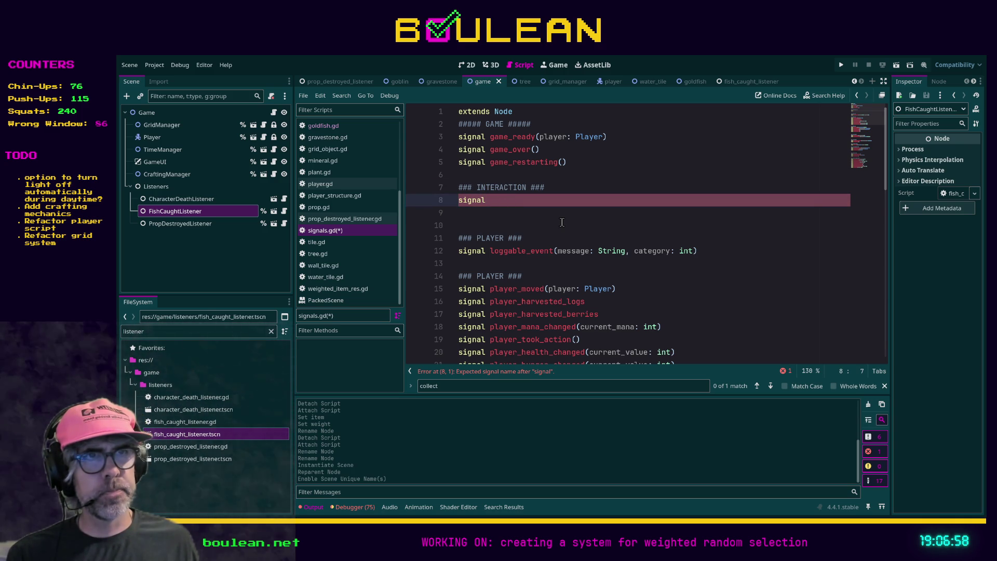
Scroll down through the existing signal list and back up to the top.
scroll(562, 222, "down", 3)
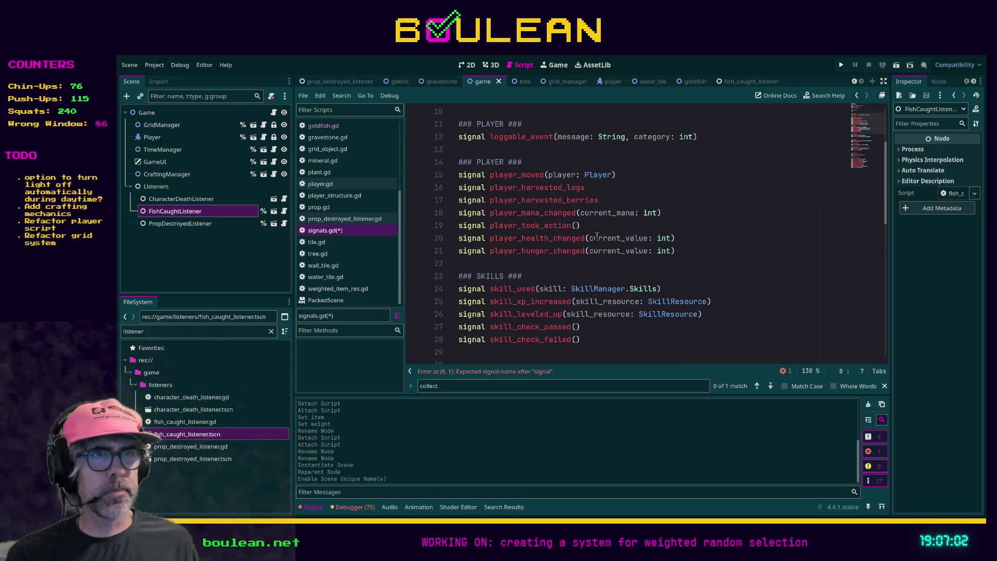
scroll(597, 237, "down", 4)
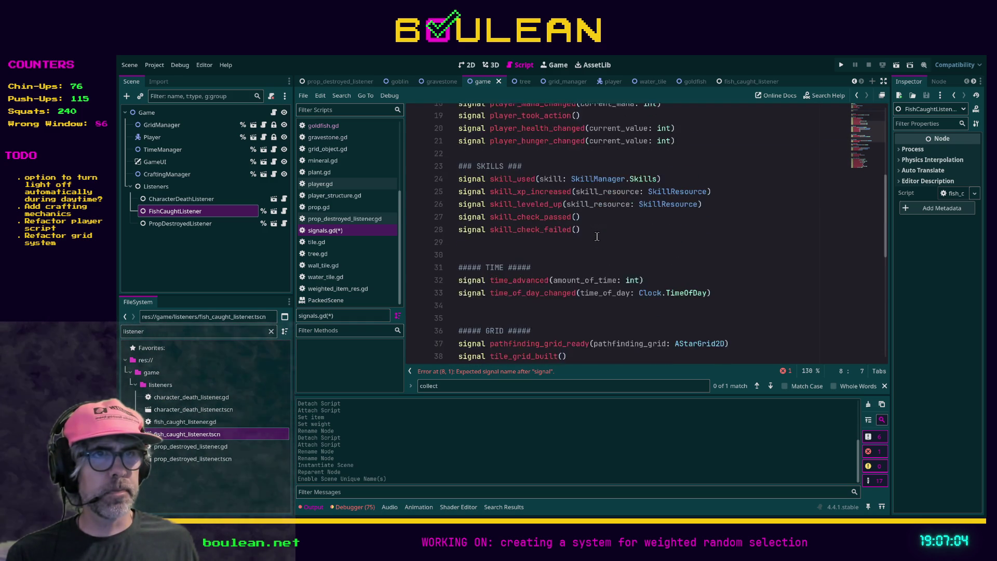
scroll(597, 237, "down", 2)
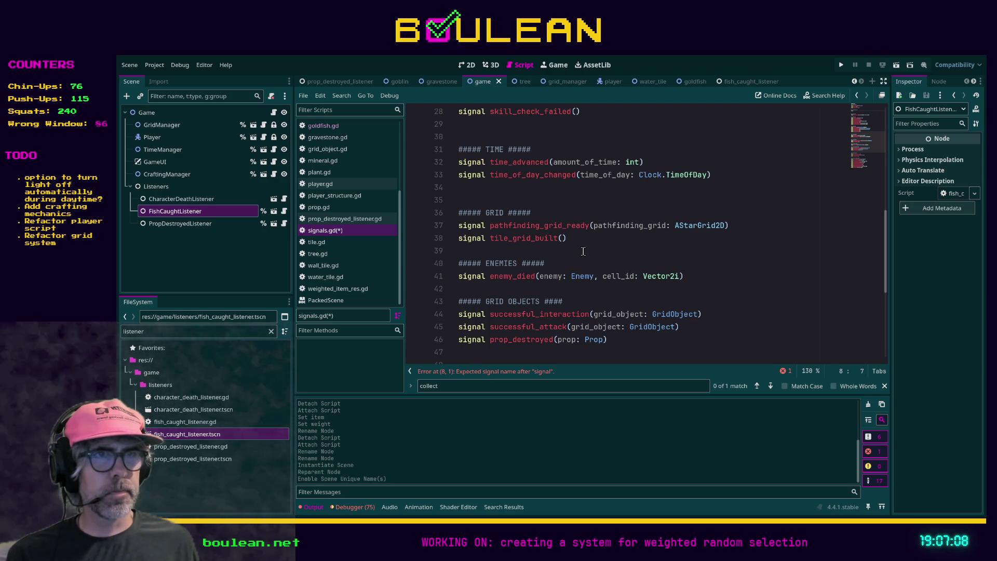
scroll(583, 251, "down", 2)
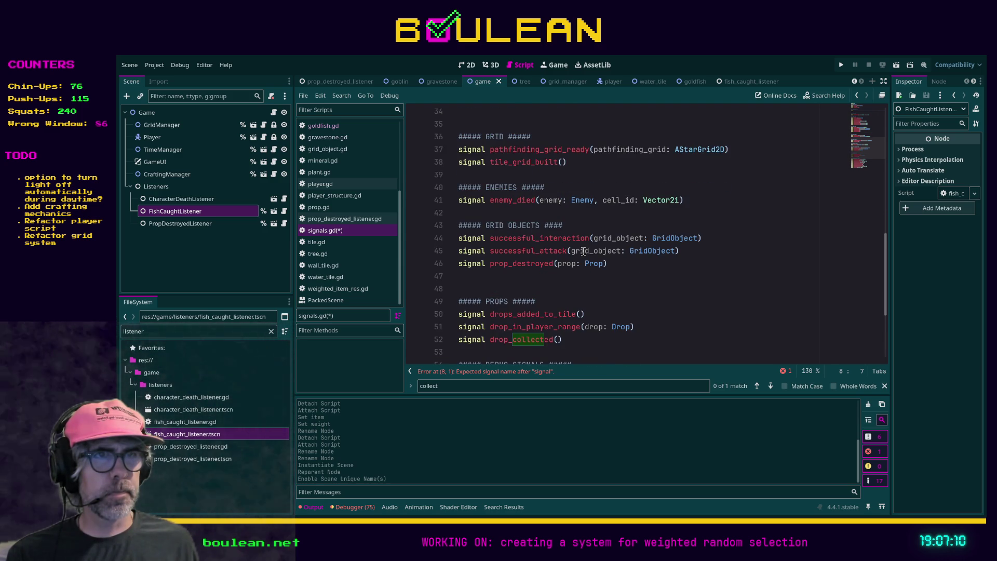
scroll(583, 251, "down", 4)
scroll(578, 248, "up", 2)
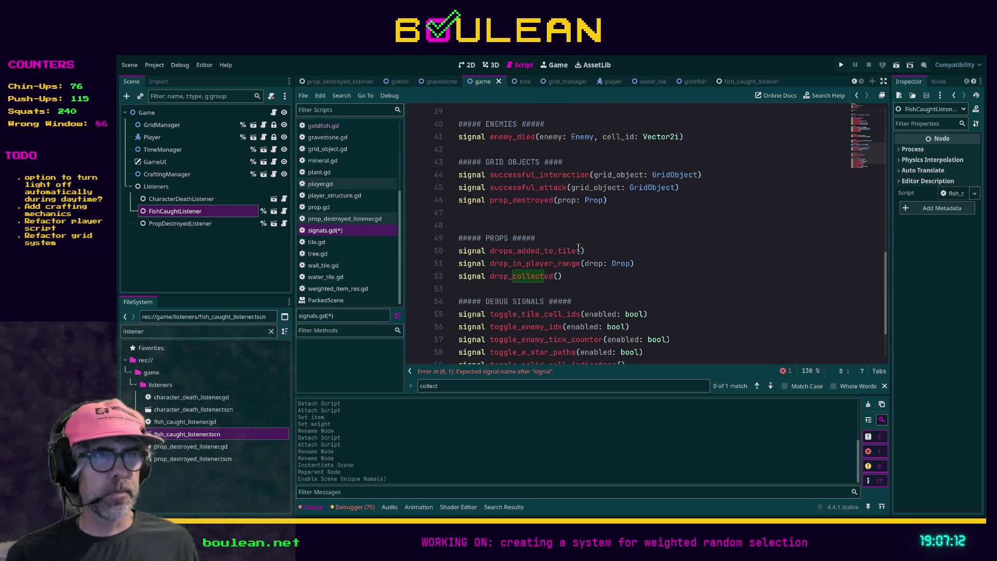
scroll(578, 247, "up", 1)
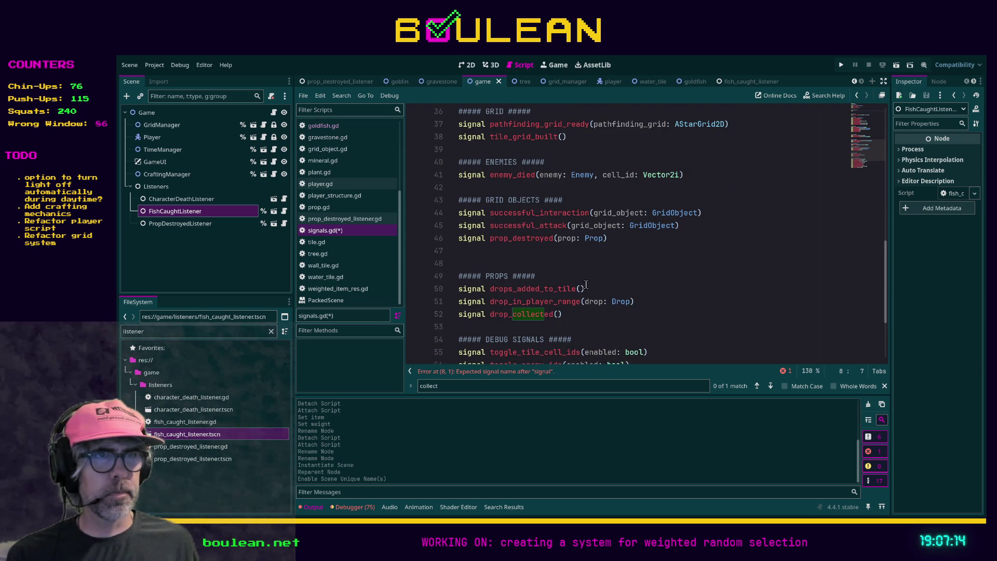
scroll(590, 288, "up", 3)
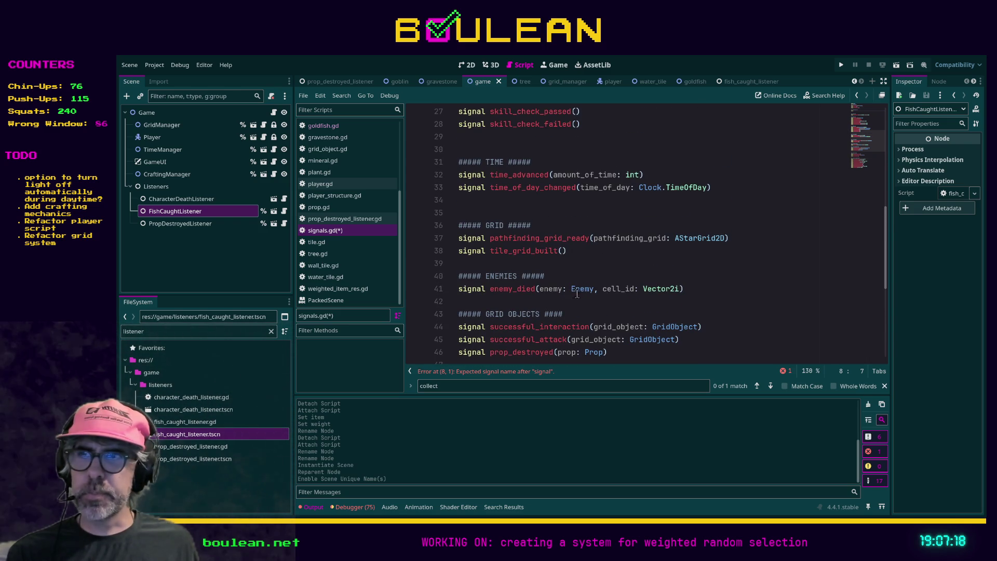
scroll(590, 280, "up", 6)
scroll(588, 279, "up", 2)
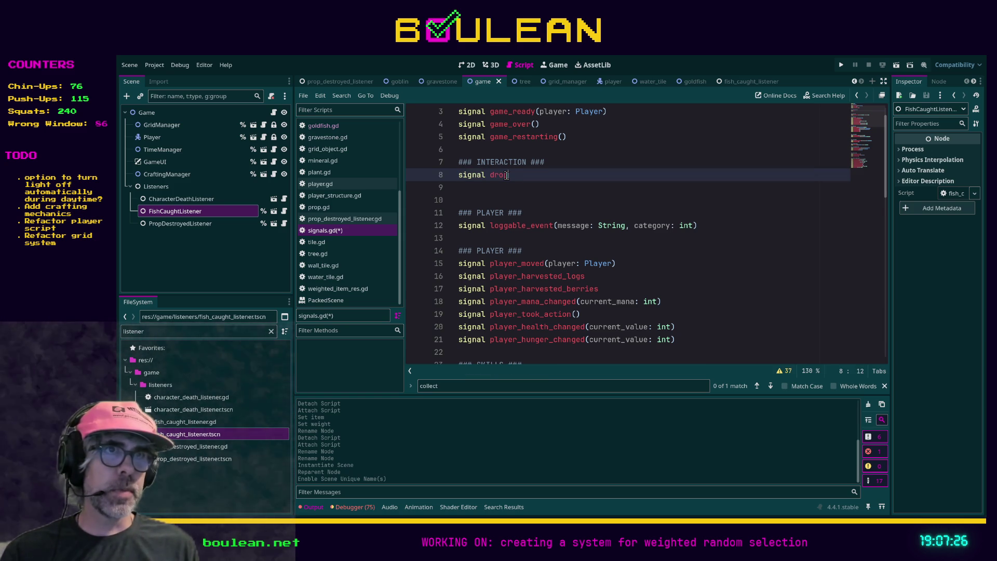
Correct the signal name to fish_caught( and scroll through the script.
key("BackSpace")
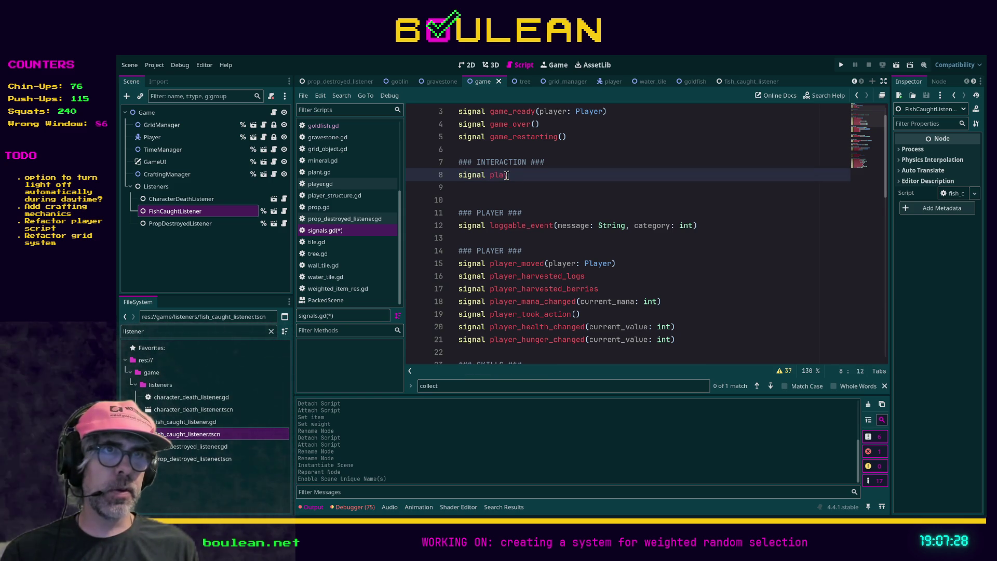
type("ught(")
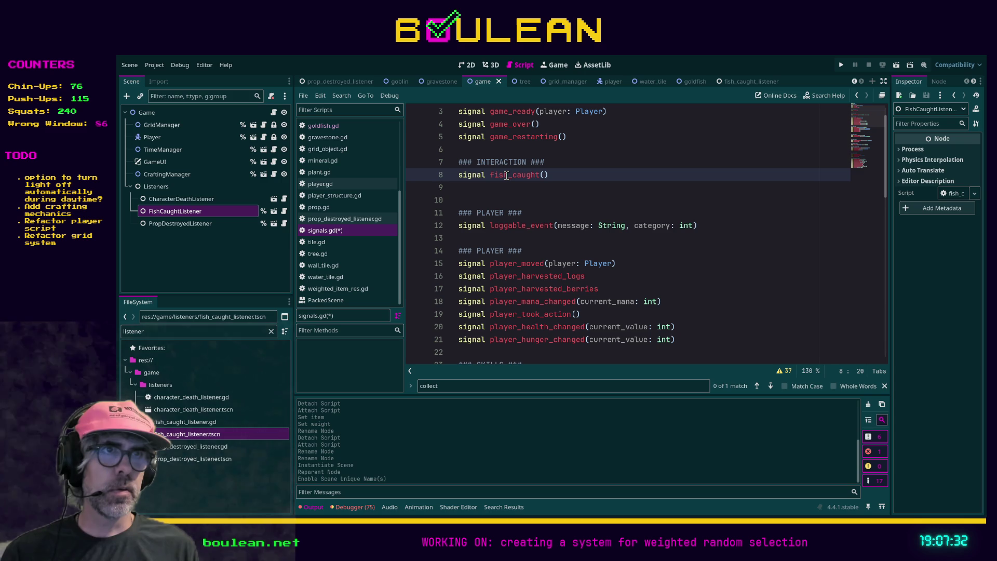
scroll(590, 247, "down", 7)
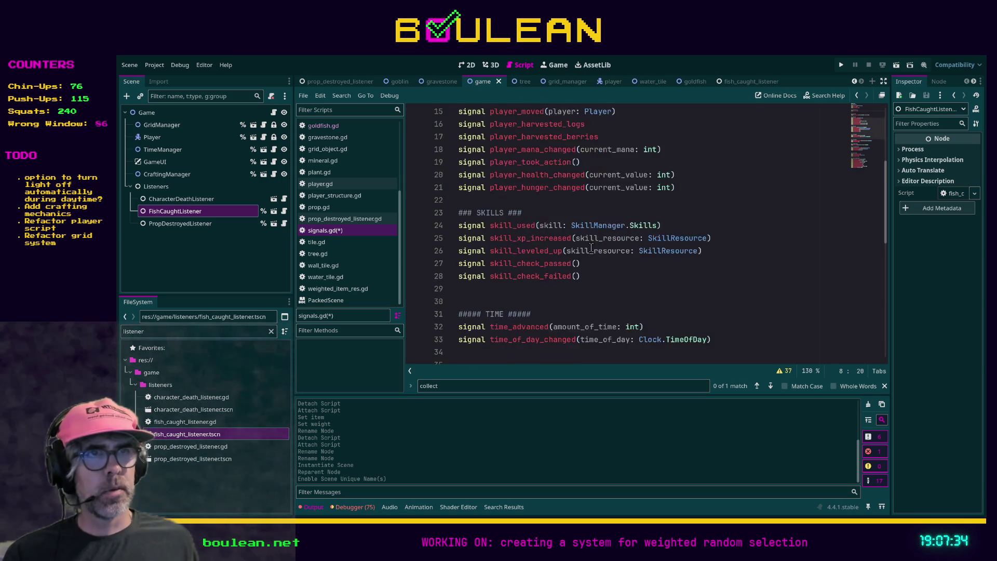
scroll(590, 247, "down", 1)
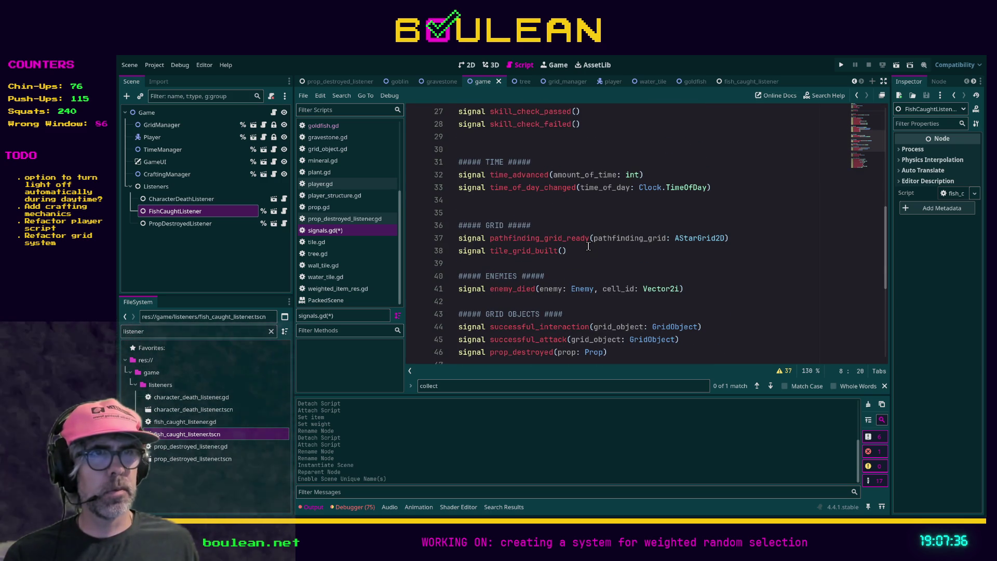
scroll(588, 246, "down", 3)
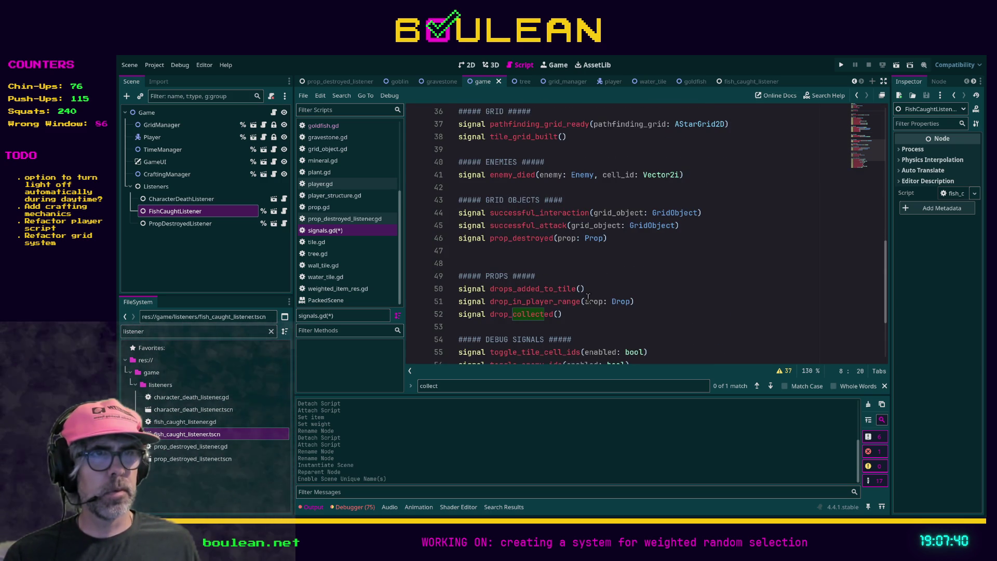
scroll(592, 297, "down", 1)
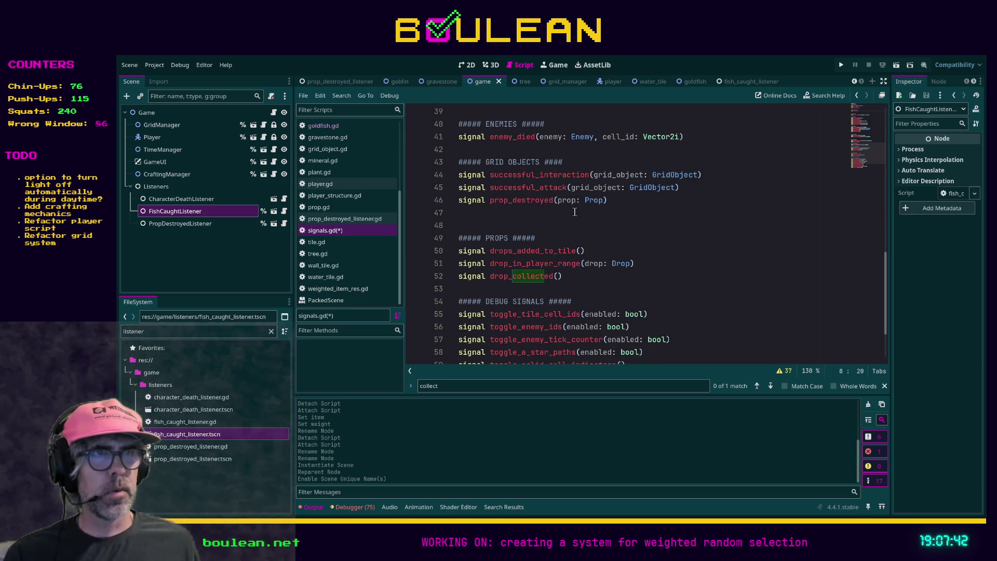
scroll(575, 212, "up", 4)
scroll(586, 236, "down", 3)
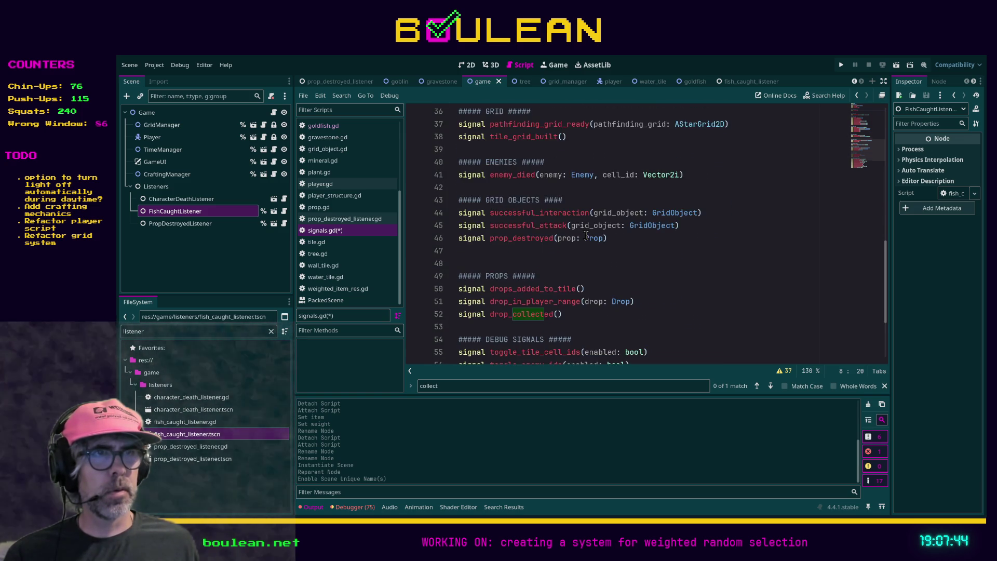
scroll(606, 244, "up", 12)
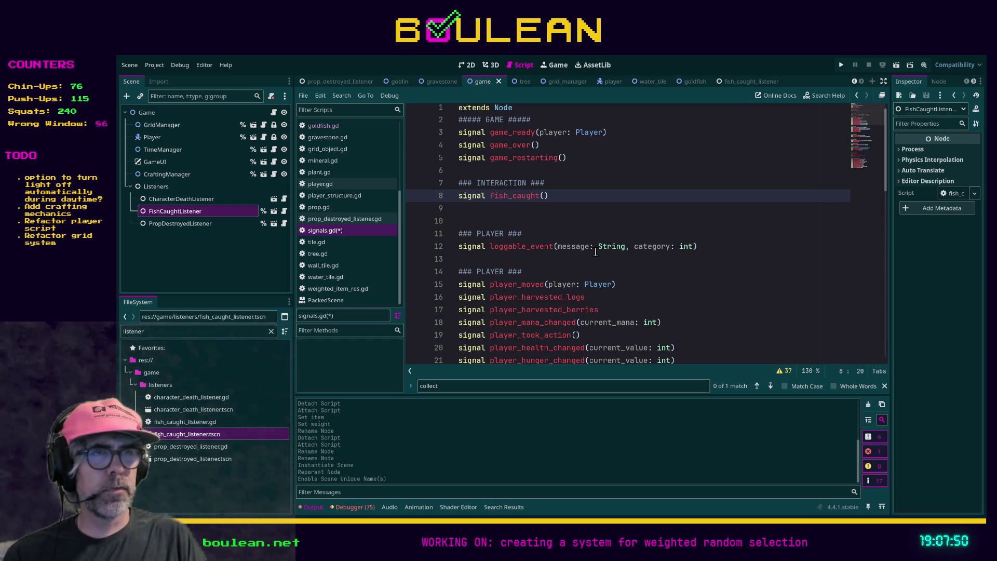
Add the fish: Drop parameter to fish_caught and save signals.gd.
type("fish: Drop")
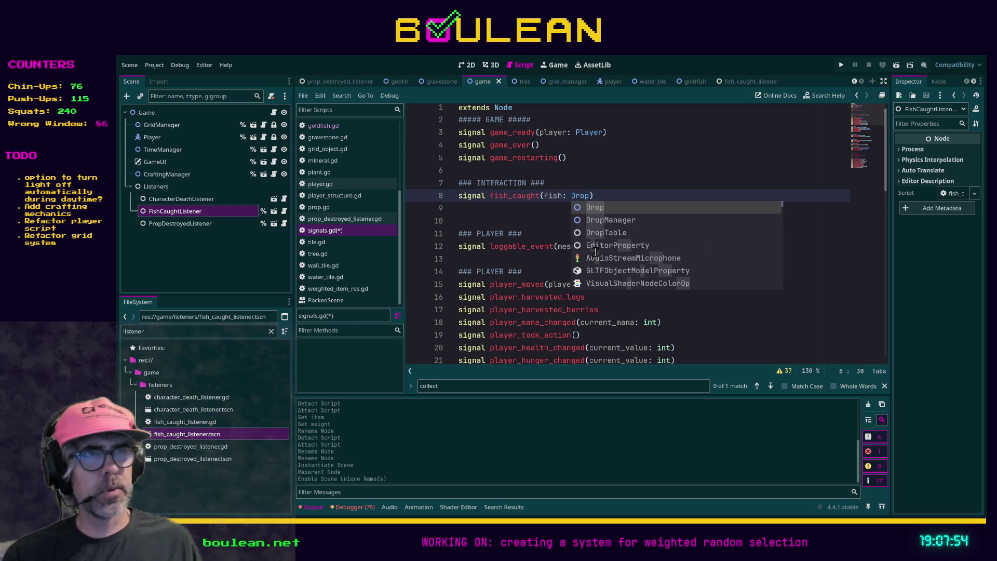
left_click(468, 221)
key("ctrl+s")
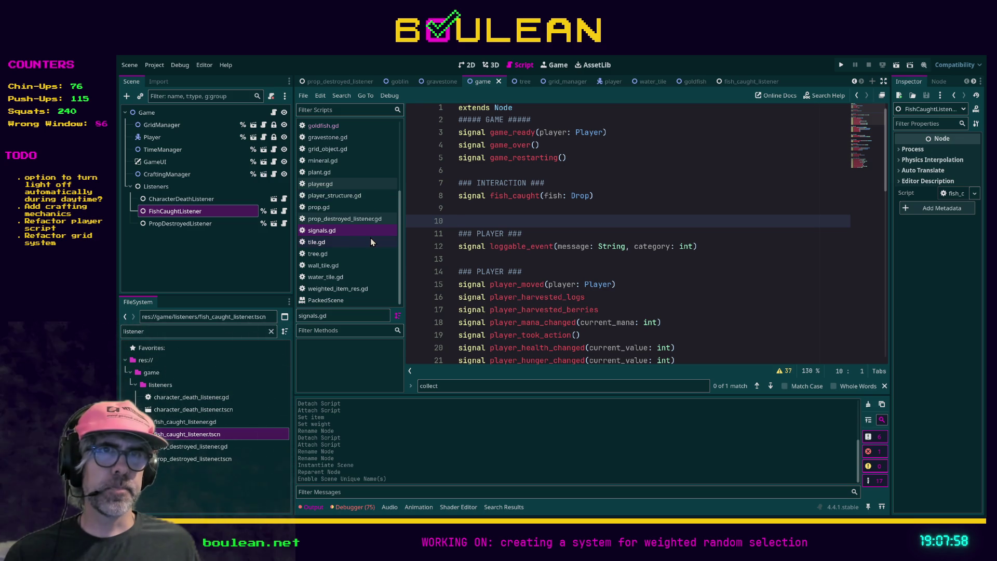
left_click(335, 277)
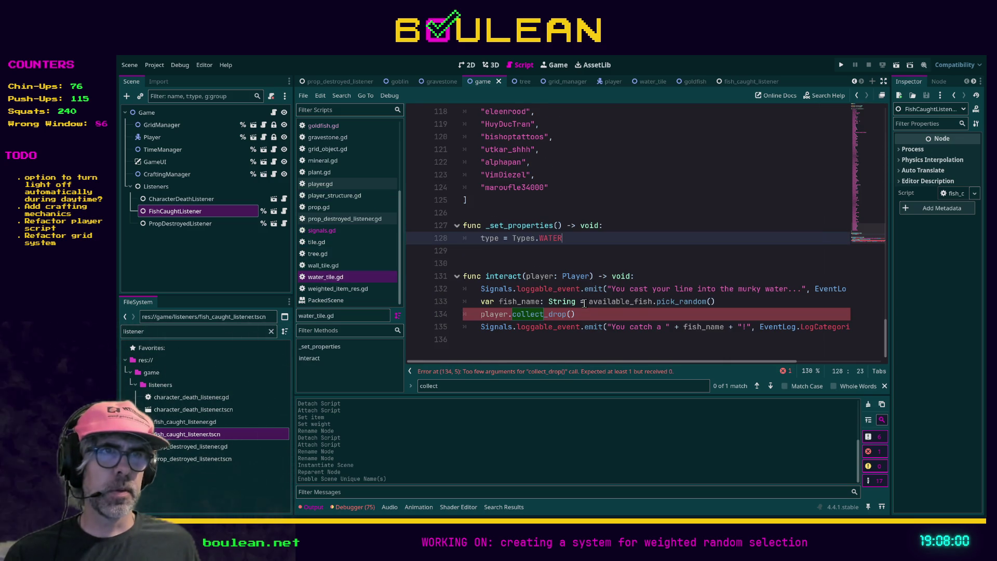
Replace player.collect_drop() on line 134 with Signals.fish_caught.emit() and save water_tile.gd.
left_click_drag(575, 314, 482, 318)
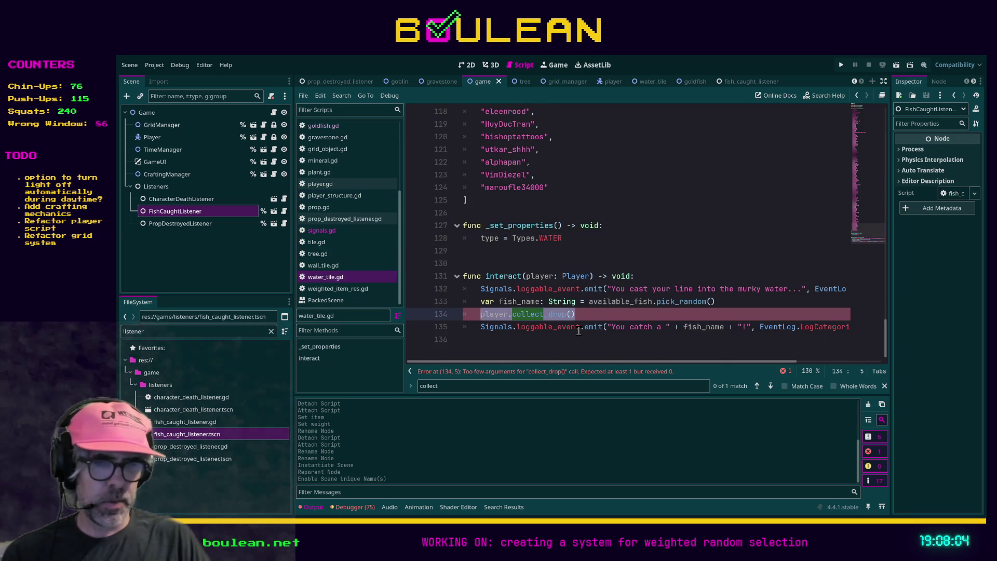
type("Signals.emi")
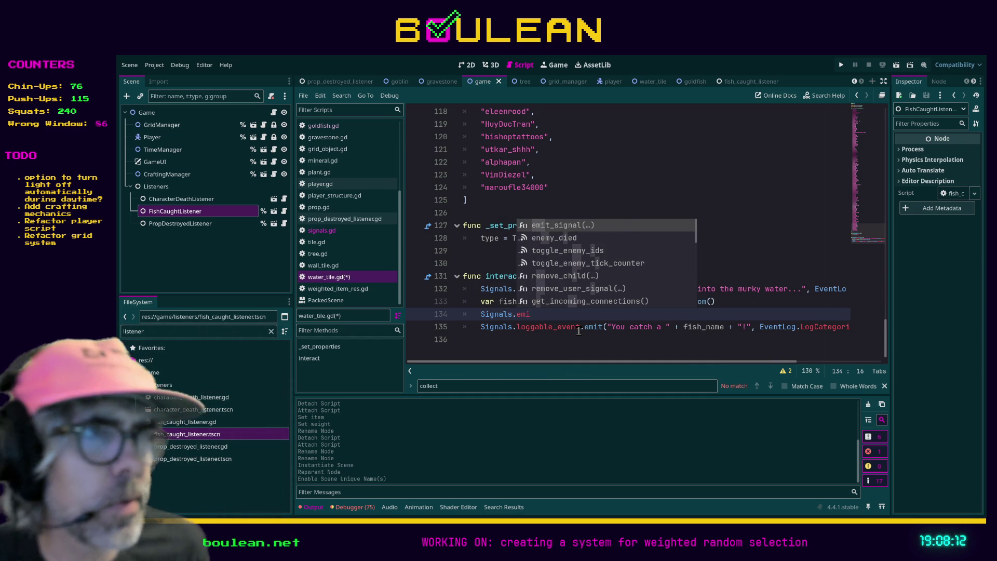
key("BackSpace")
key("BackSpace")
key("BackSpace")
type("fish_caught.")
key("Escape")
type("t")
key("Return")
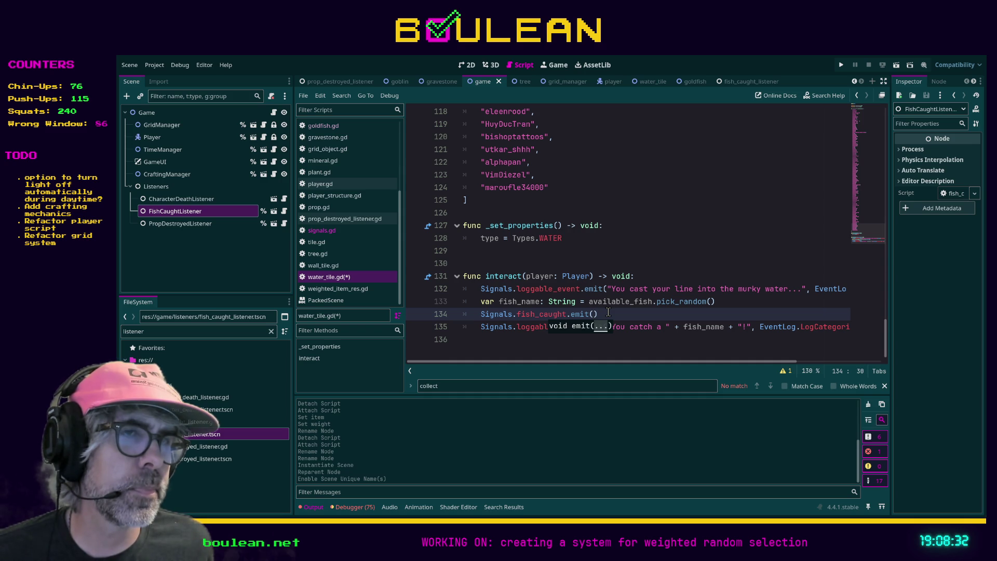
key("End")
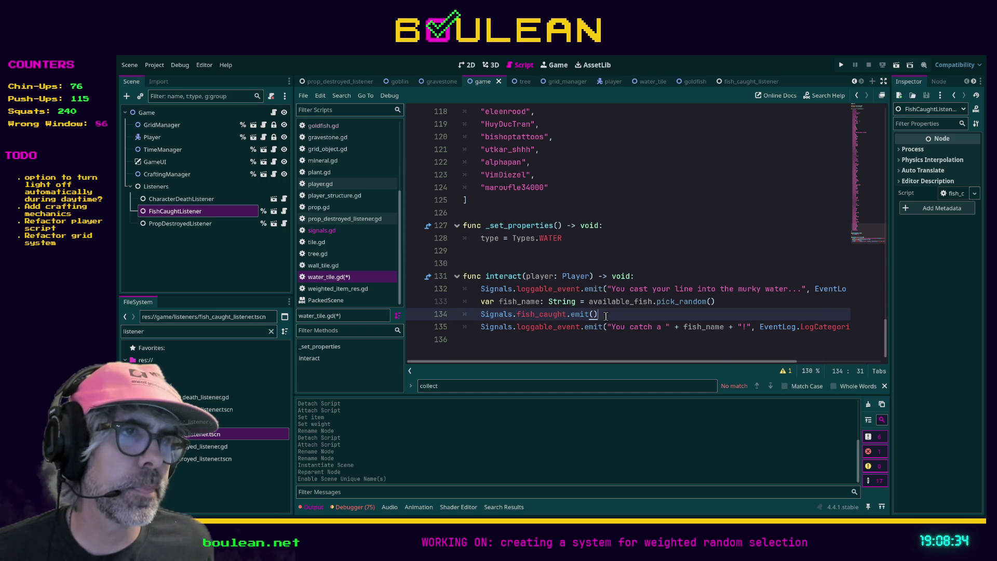
key("ctrl+s")
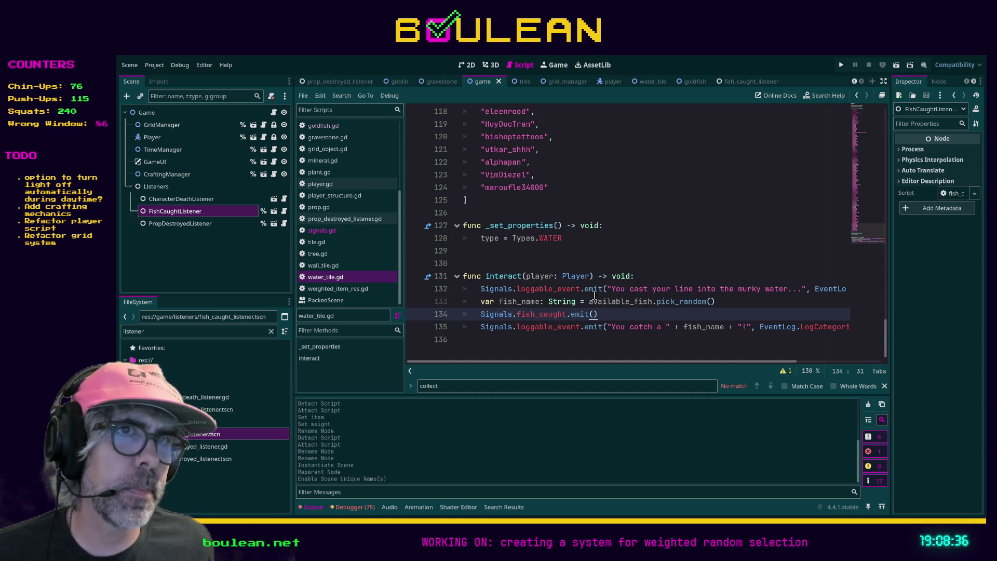
scroll(357, 234, "up", 3)
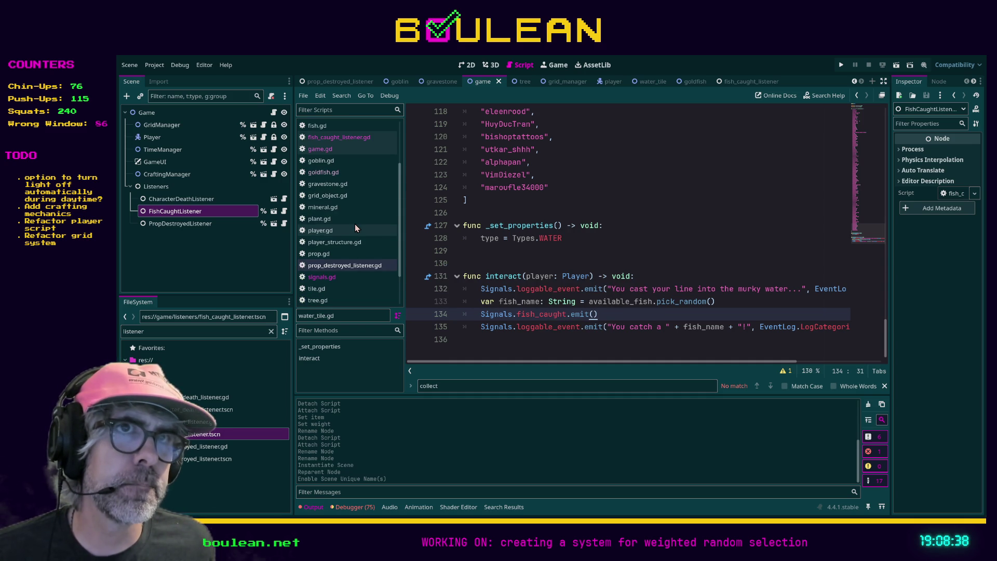
left_click(338, 110)
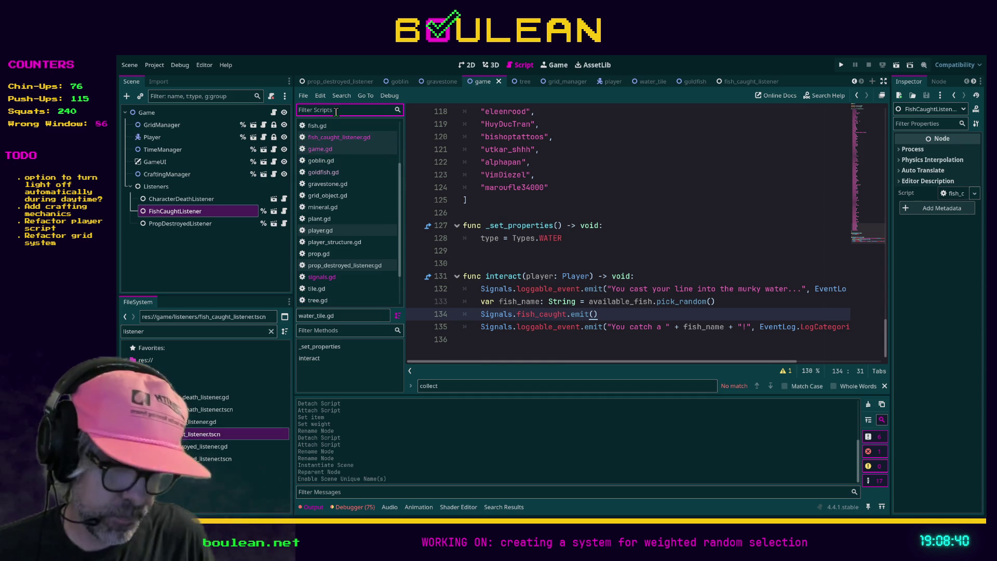
Open enemy.gd through the 'enemy' script filter and run the project with F5.
type("enemy")
left_click(319, 127)
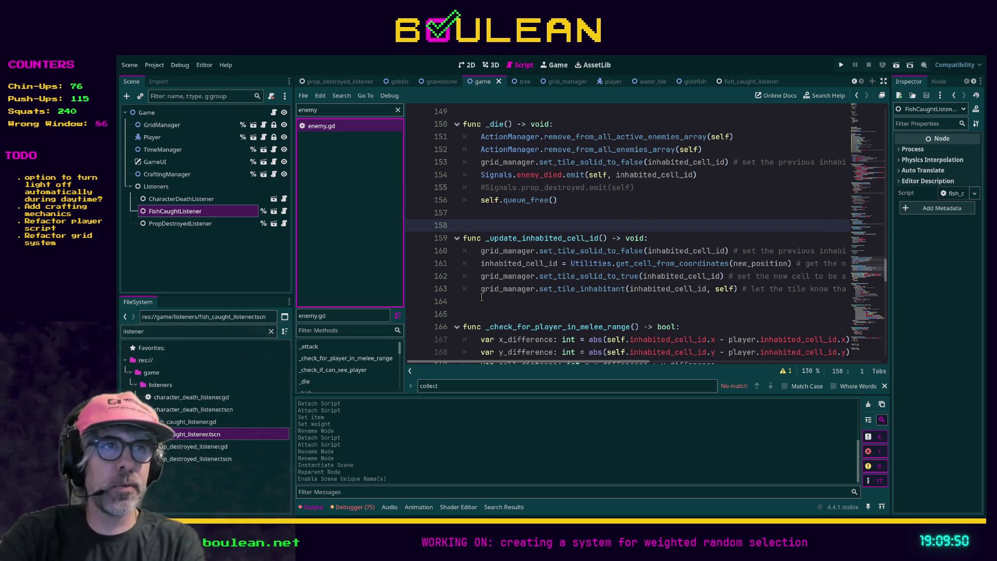
left_click(593, 224)
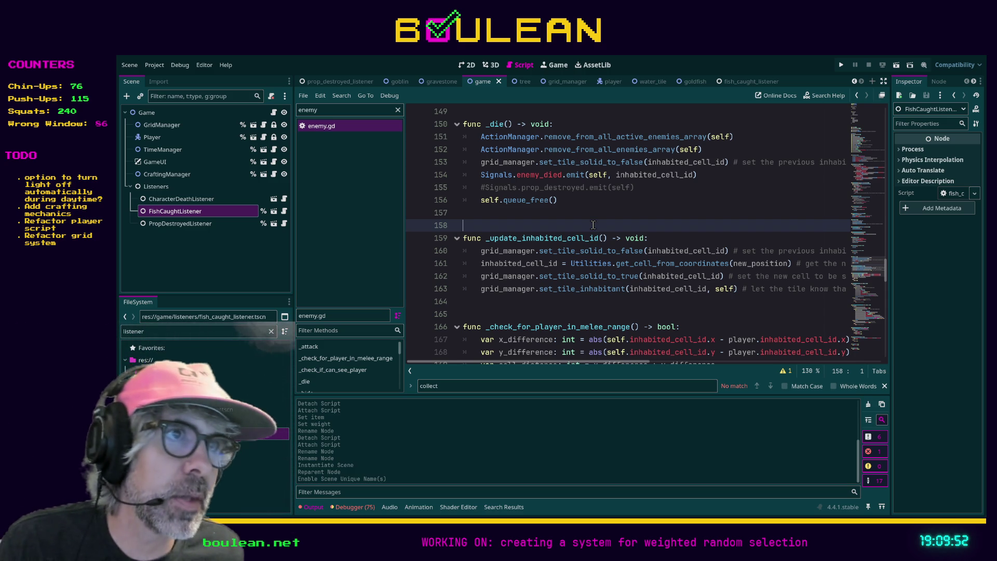
key("F5")
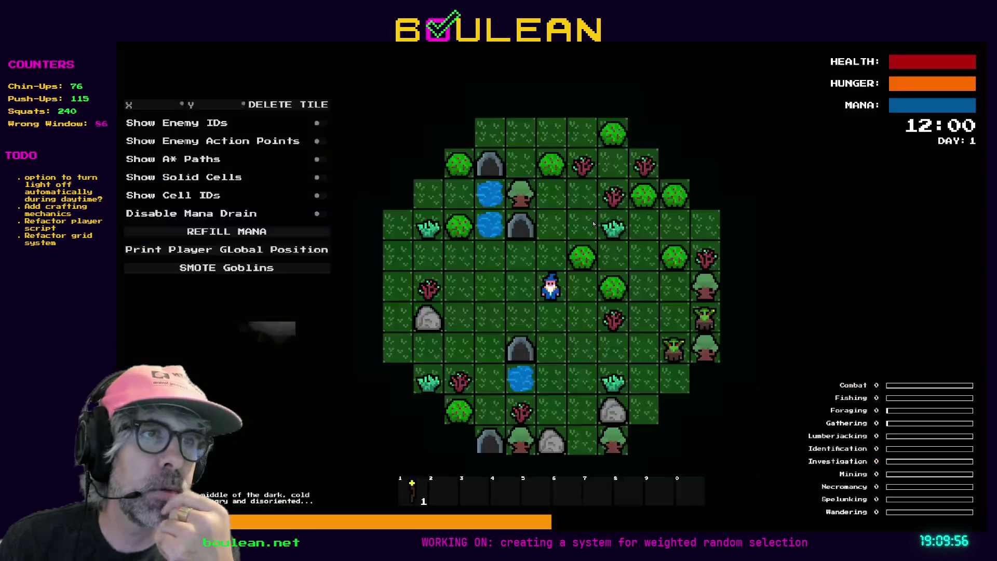
Walk the wizard around, then smite all the goblins on the map.
key("Down")
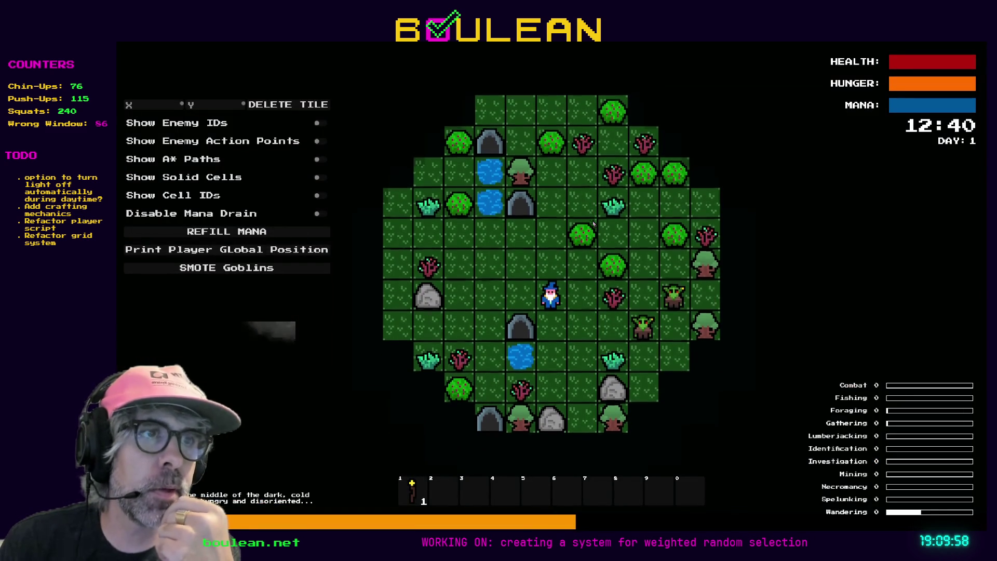
key("Up")
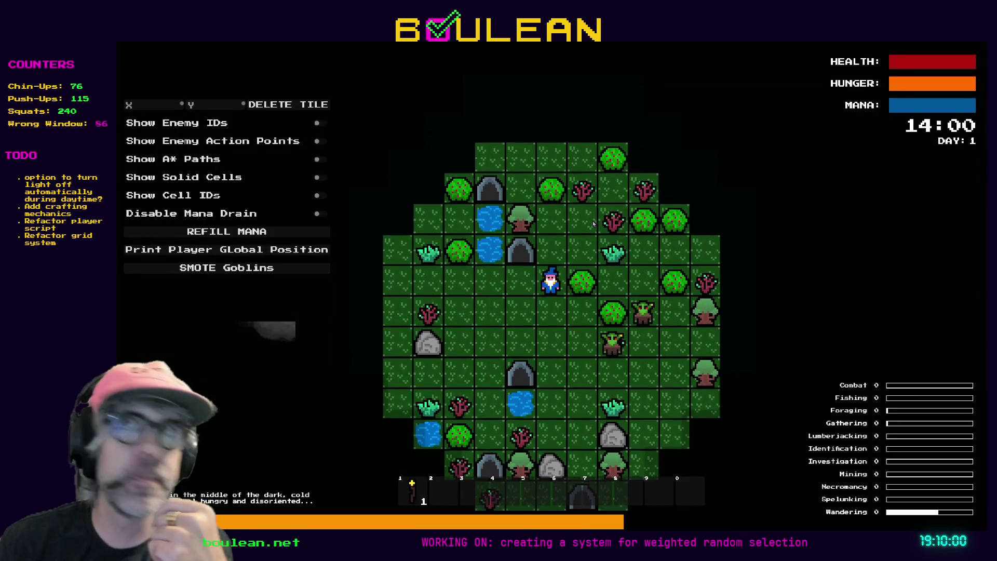
key("Left")
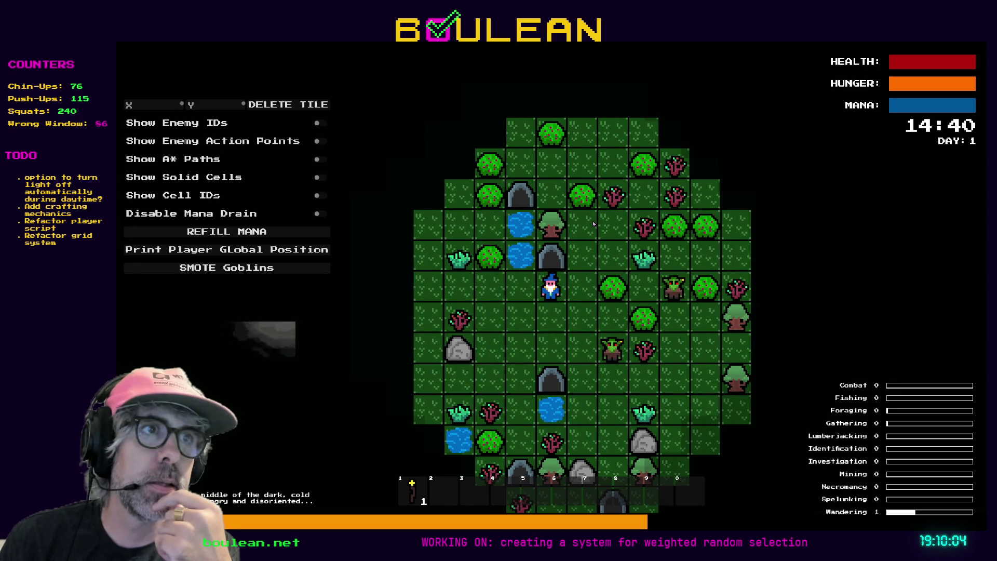
key("Right")
key("Up")
key("Up")
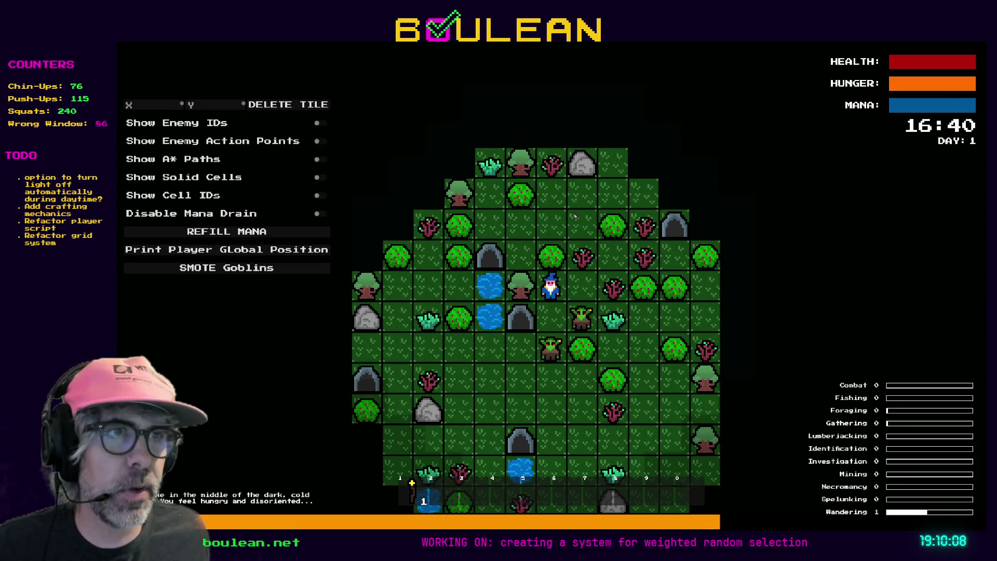
scroll(585, 217, "up", 2)
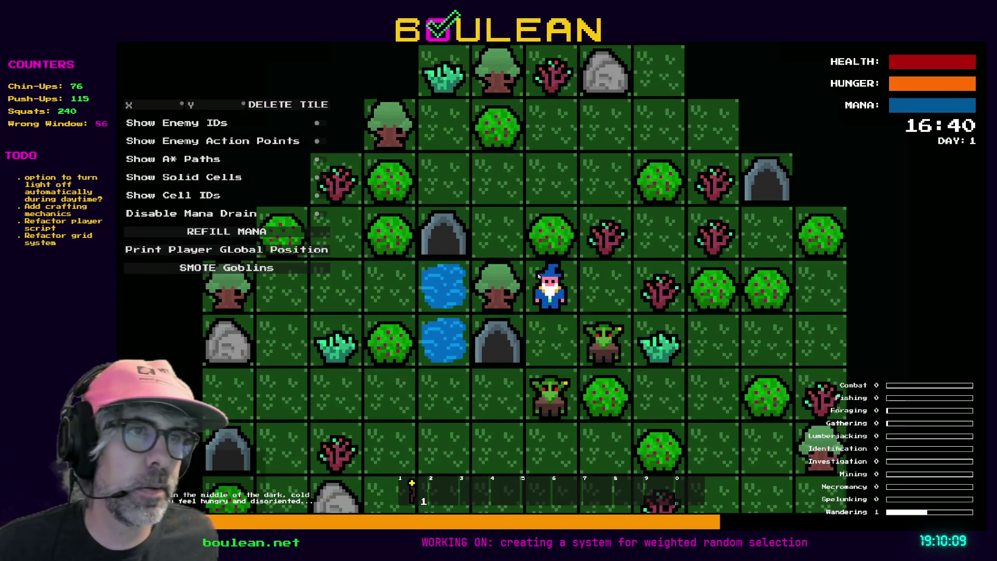
left_click(233, 269)
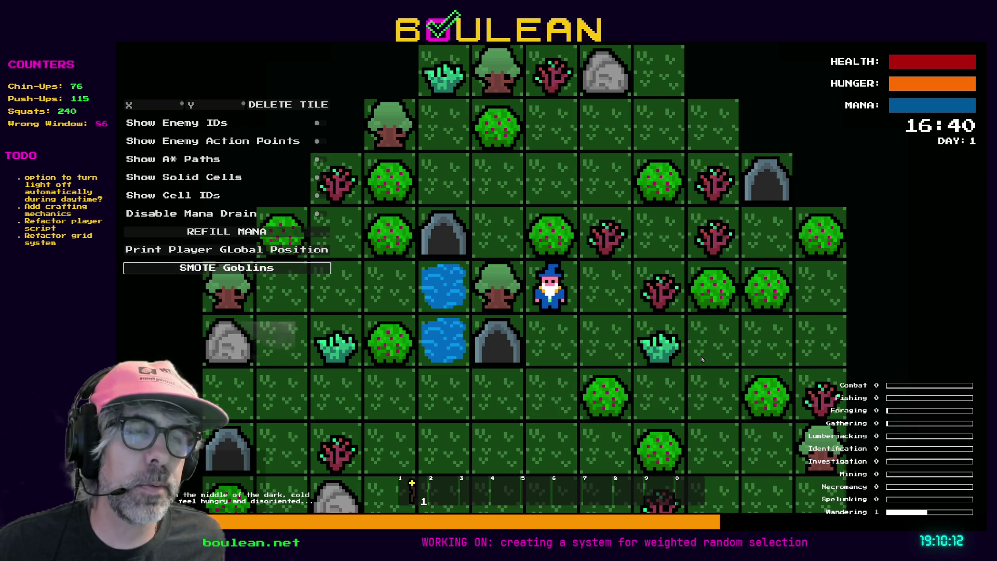
Chop trees near the wizard for logs while moving across the map.
key("Left")
key("Left")
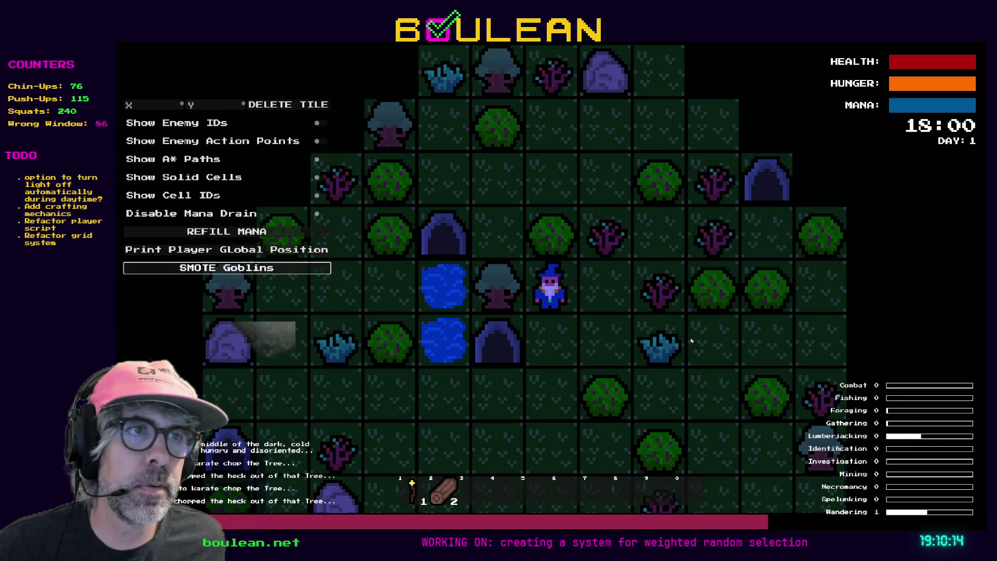
key("Left")
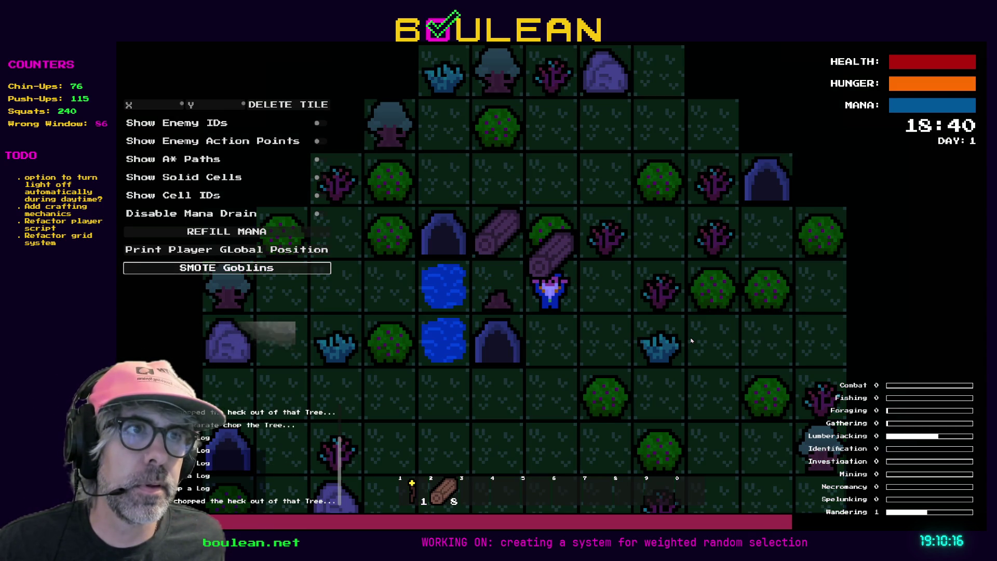
key("Right")
key("Up")
key("Up")
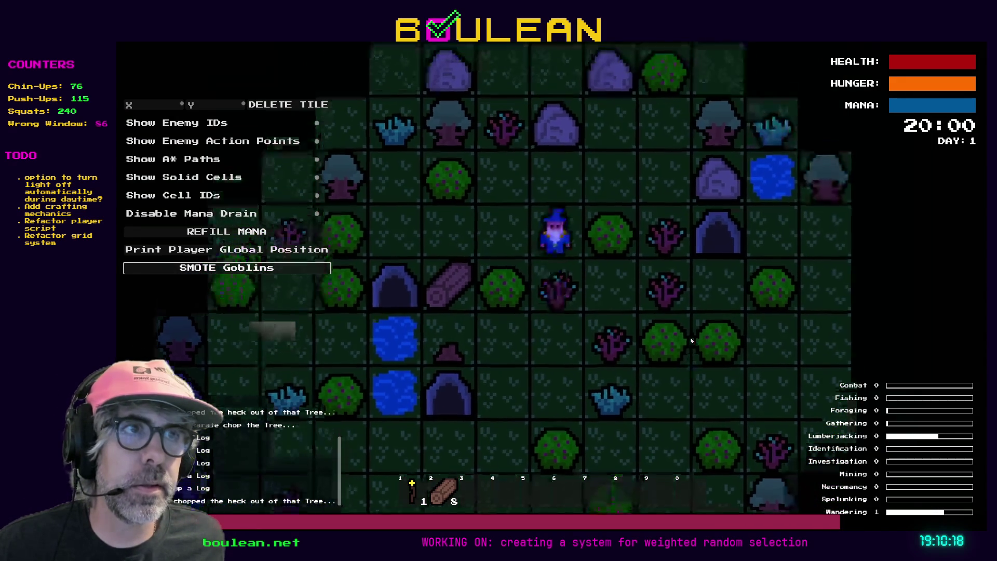
key("Left")
key("Down")
key("Up")
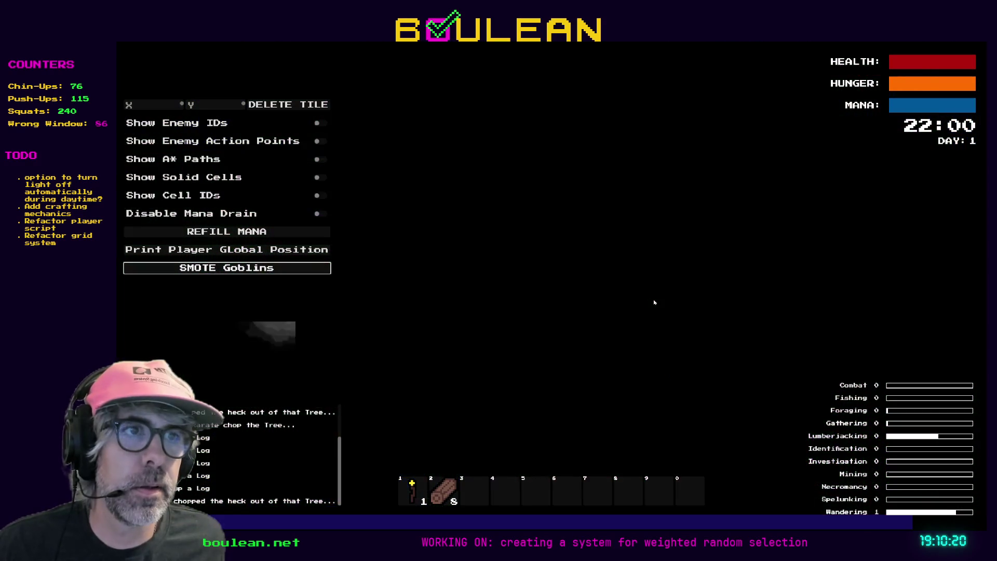
key("Up")
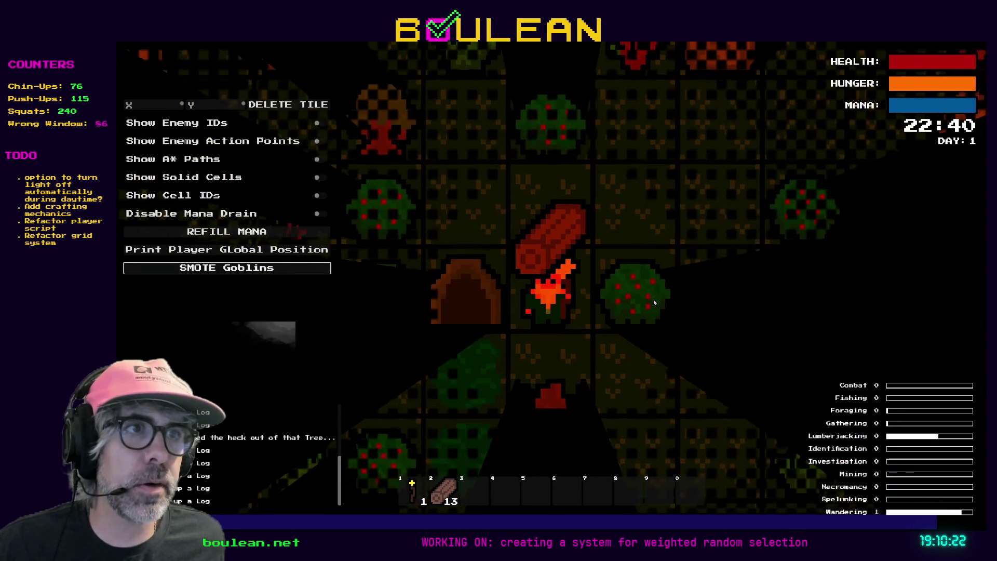
key("Up")
key("Left")
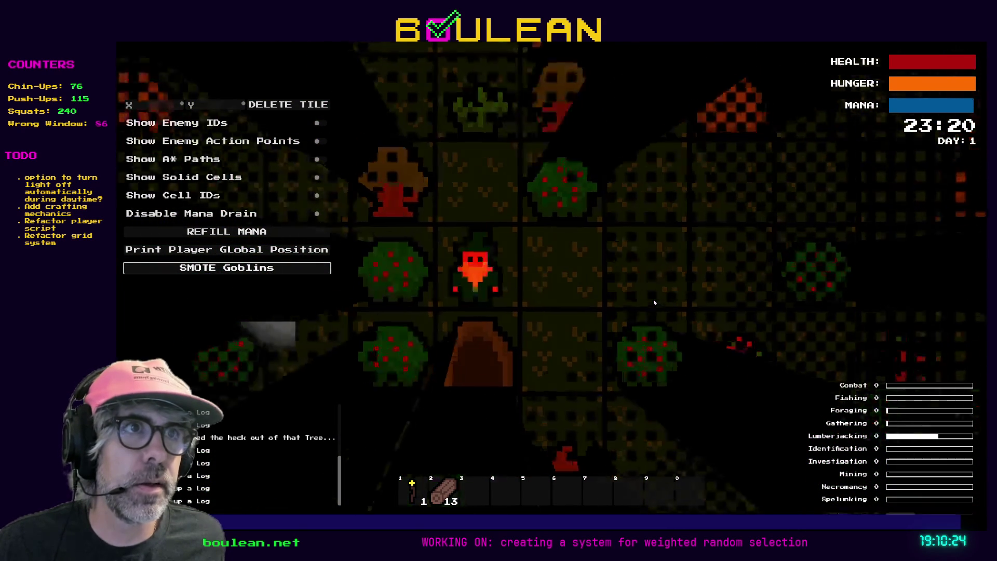
key("Up")
key("Left")
key("Left")
key("Left")
key("Left")
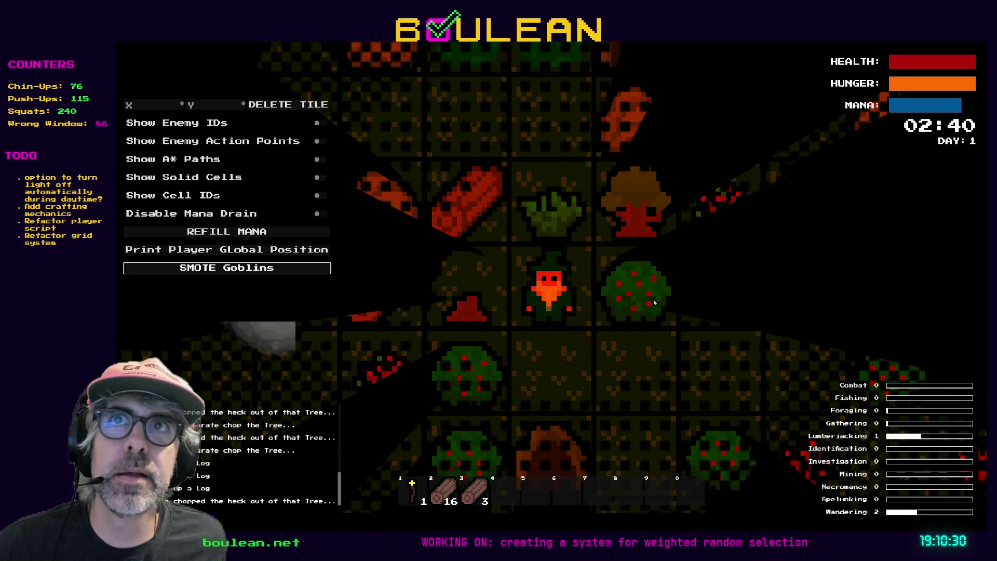
Collect the logs from nearby tiles, then stop the running game.
key("Up")
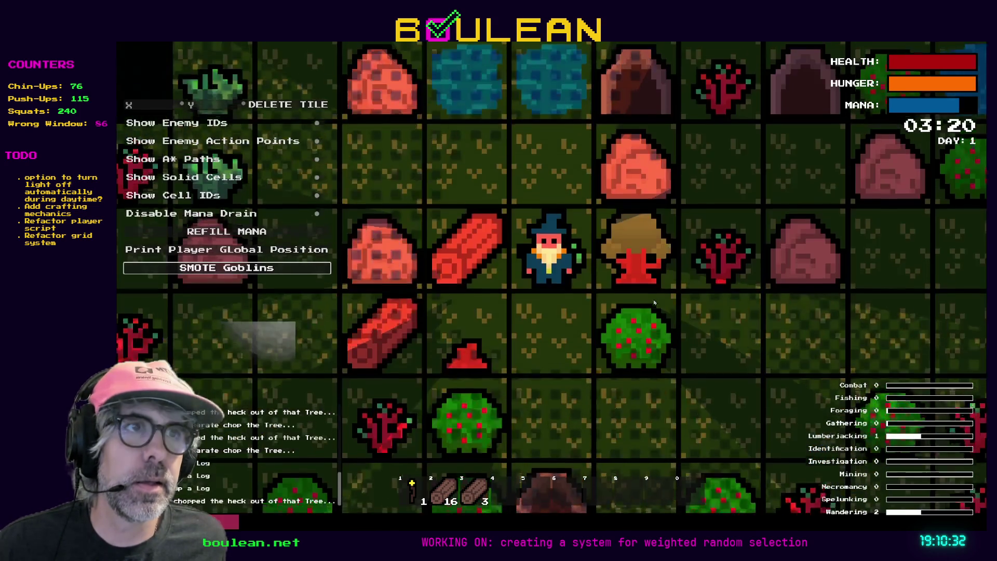
key("Left")
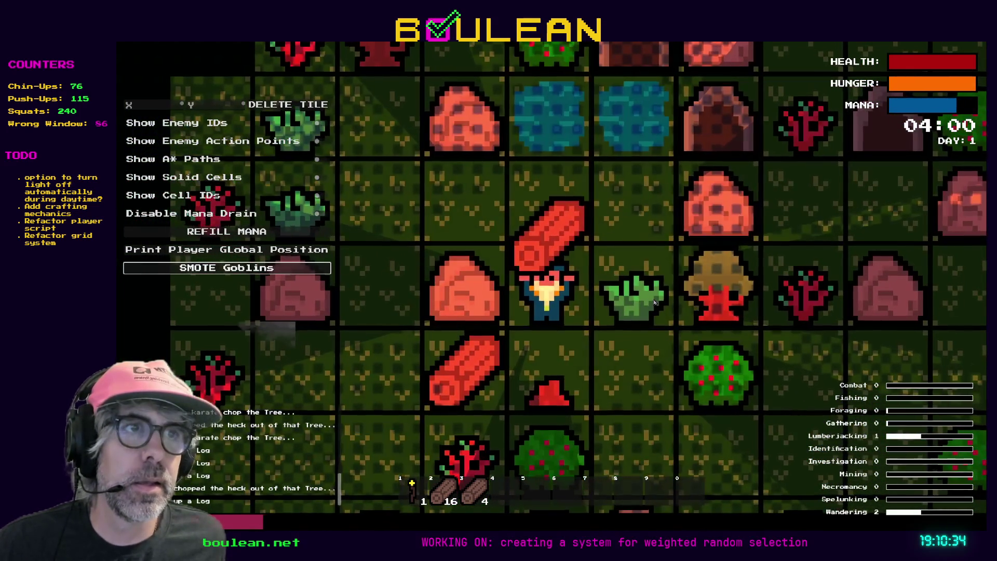
key("Up")
key("Left")
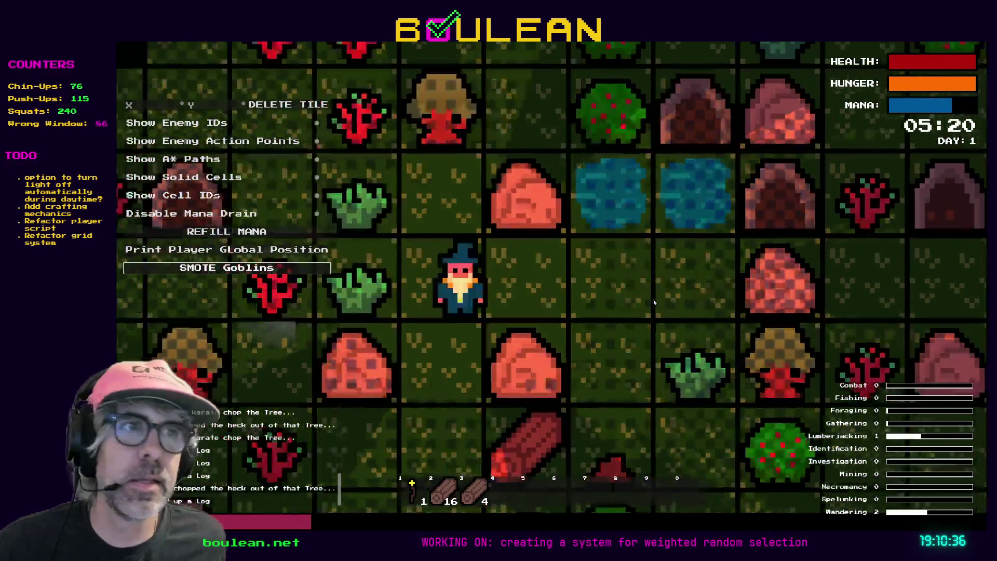
key("Left")
key("Down")
key("Down")
key("Right")
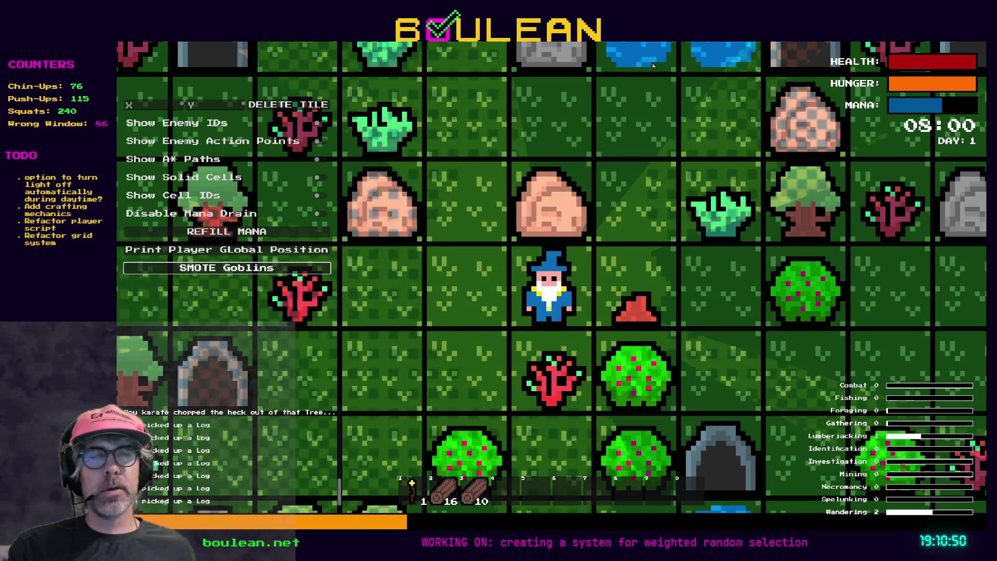
key("Escape")
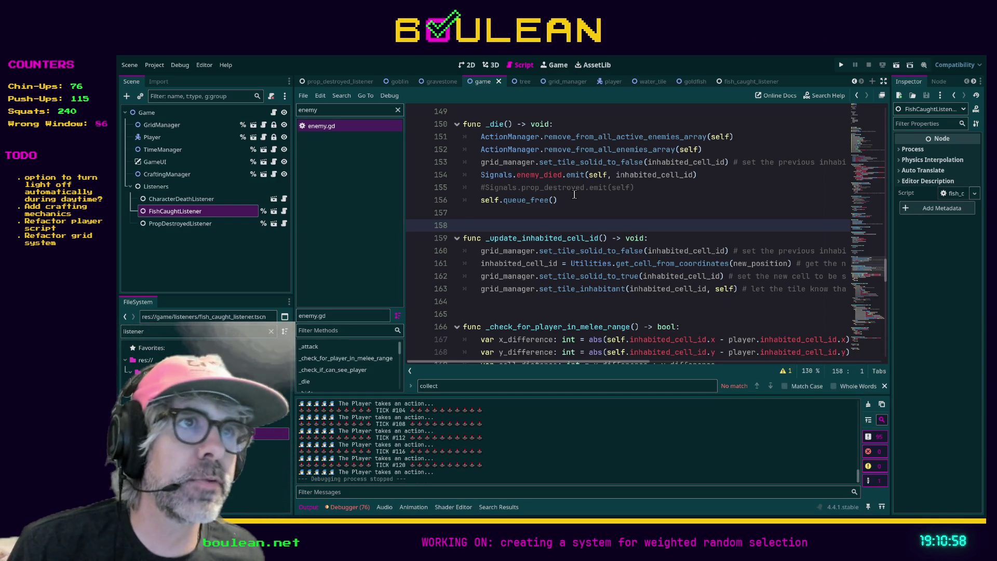
Review enemy.gd's helper functions around the commented emit on line 155.
left_click(651, 188)
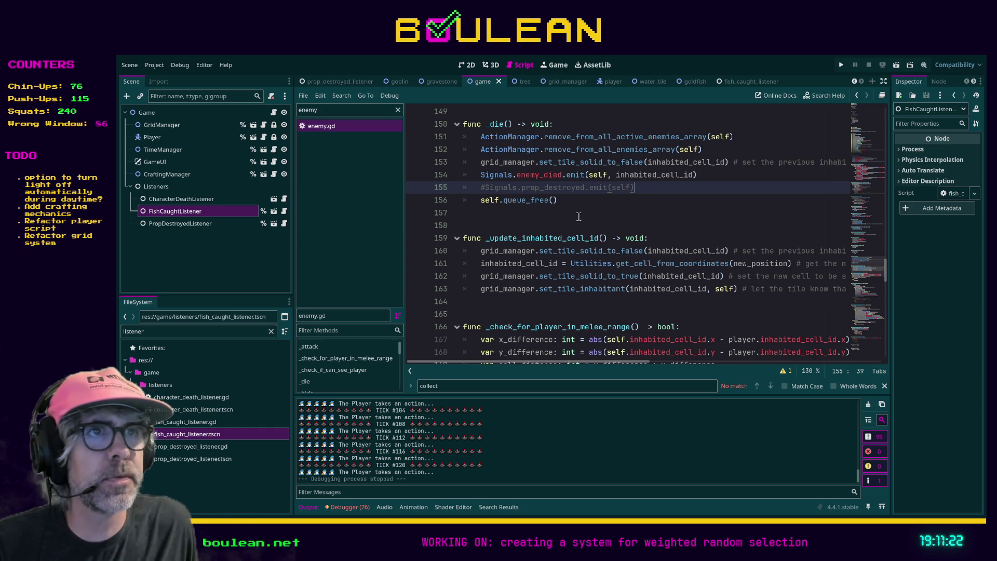
scroll(581, 216, "down", 3)
scroll(582, 216, "down", 10)
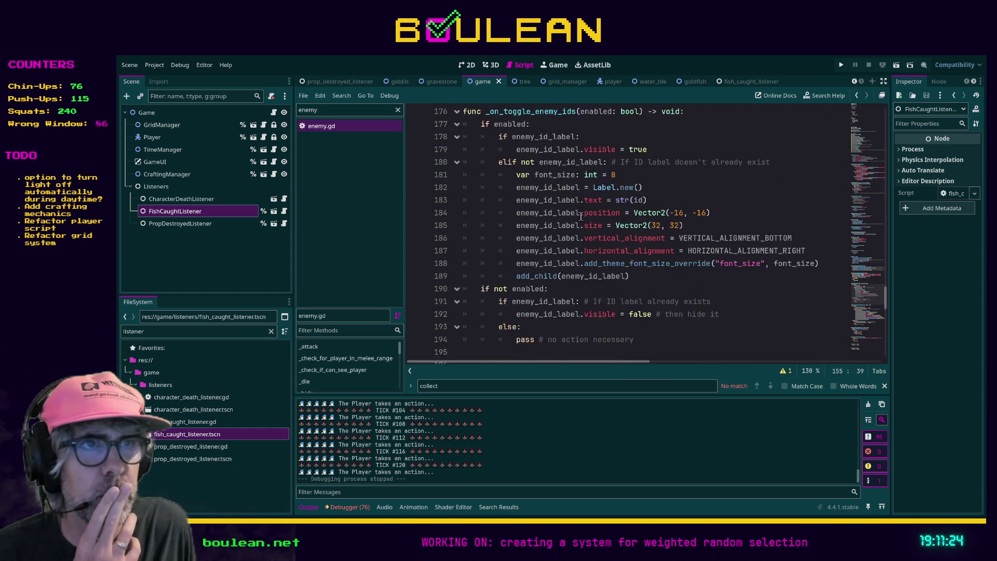
scroll(581, 216, "down", 12)
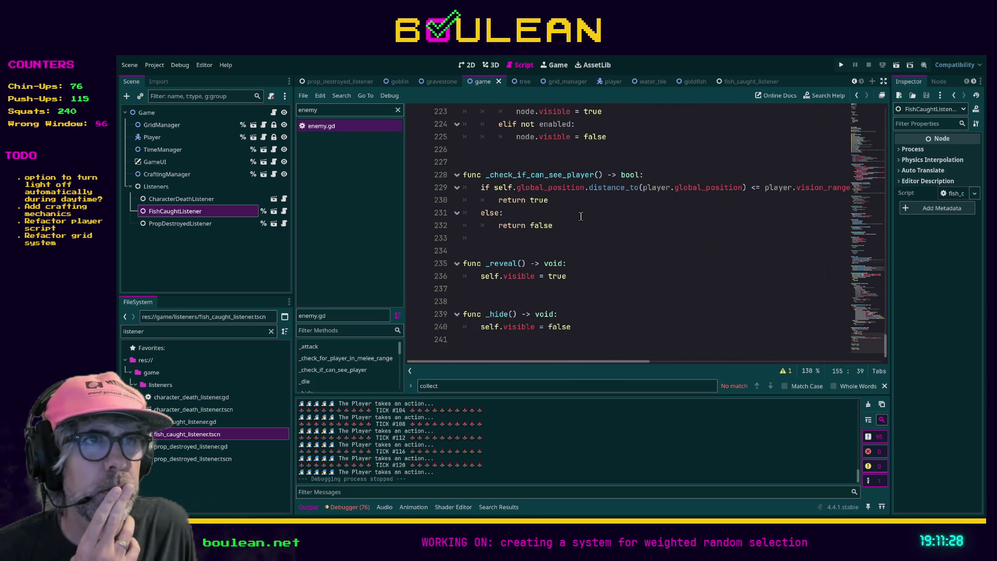
scroll(581, 216, "up", 4)
scroll(582, 216, "up", 4)
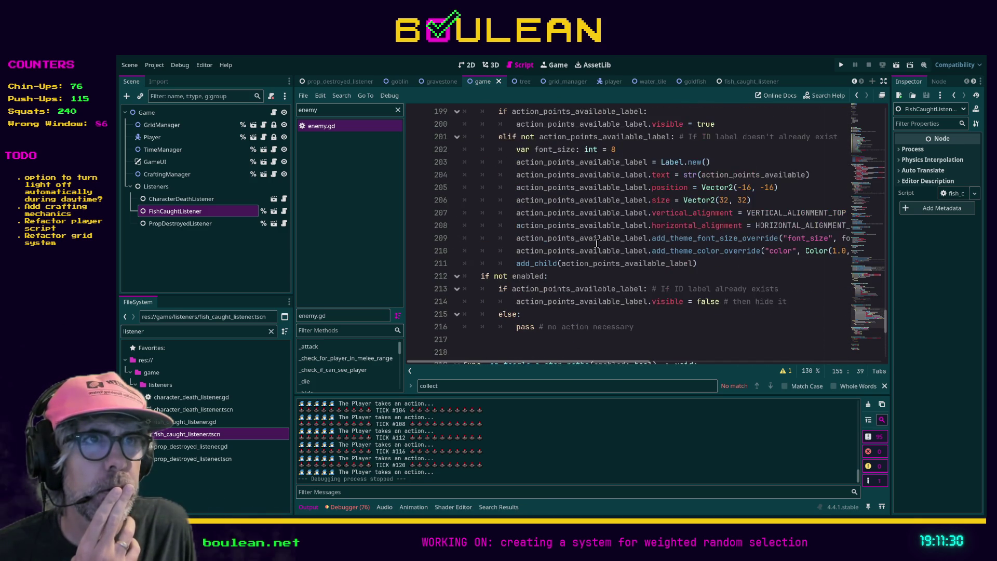
Filter the FileSystem panel by 'goblin' instead of 'listener'.
left_click(217, 335)
key("ctrl+a")
type("goblin")
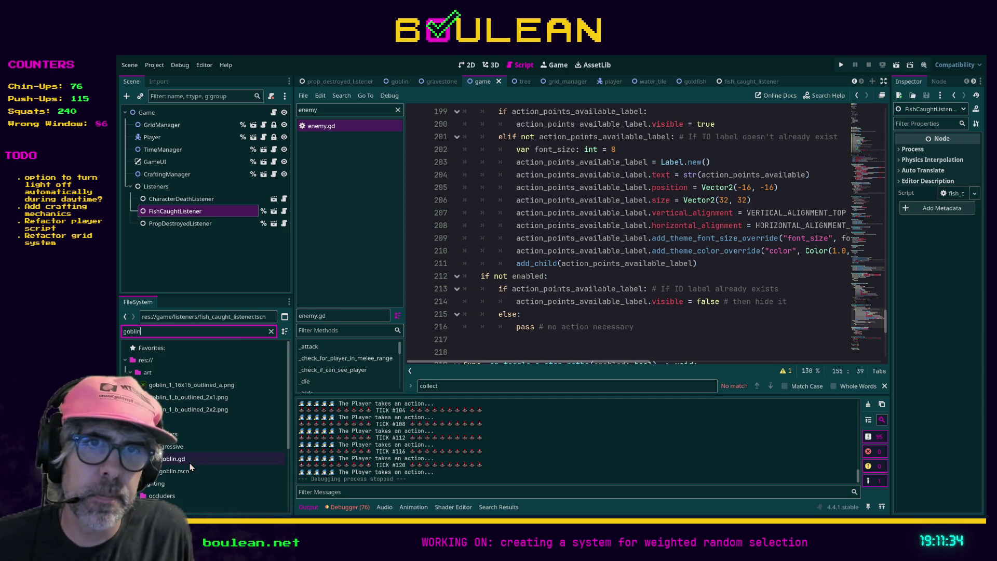
Open goblin.gd and the character death listener script, then search the project for 'enemy_died.emit'.
double_click(171, 459)
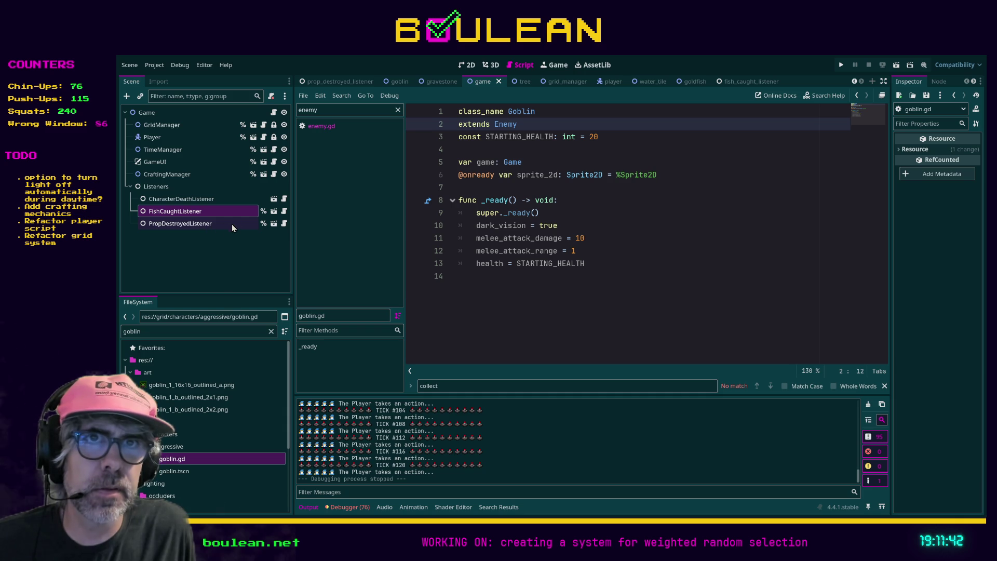
left_click(284, 200)
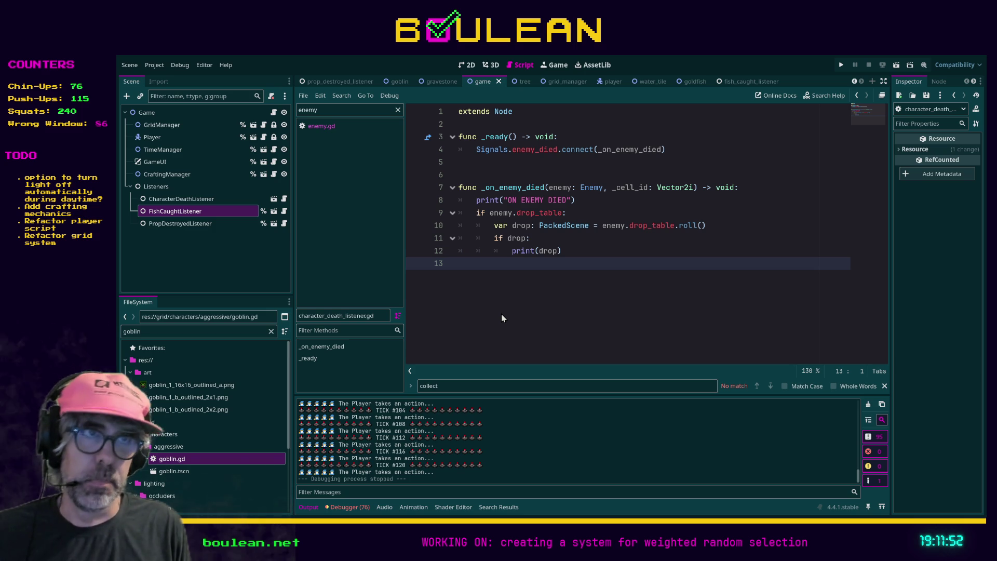
key("Return")
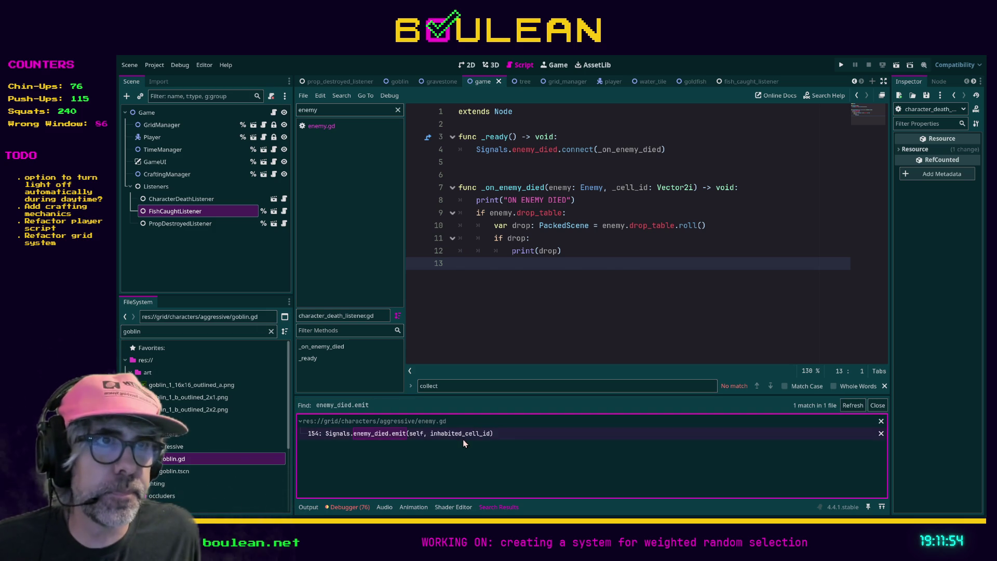
Jump to the enemy_died emit at line 154 of enemy.gd and clear the goblin file filter.
left_click(464, 435)
scroll(588, 271, "up", 4)
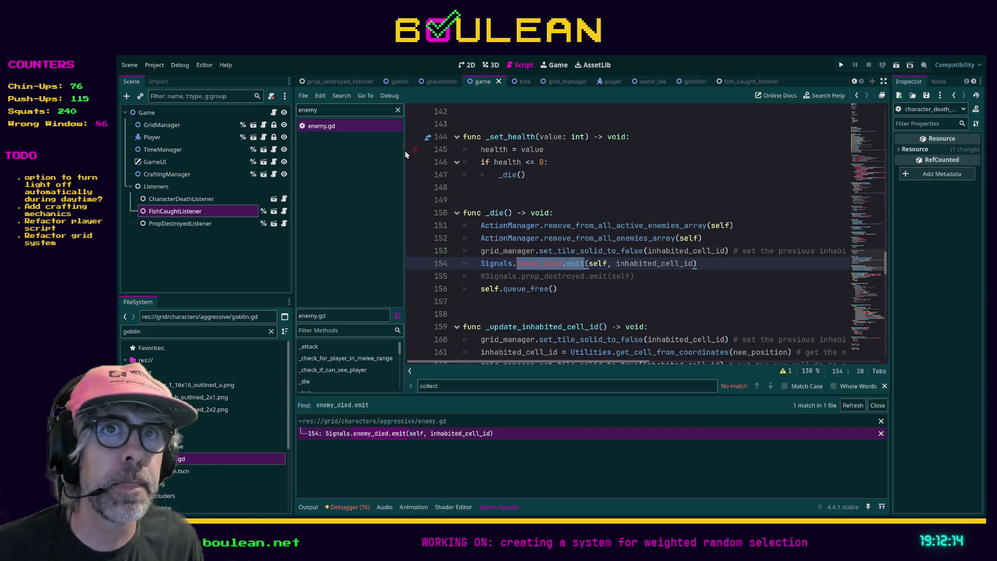
left_click(229, 332)
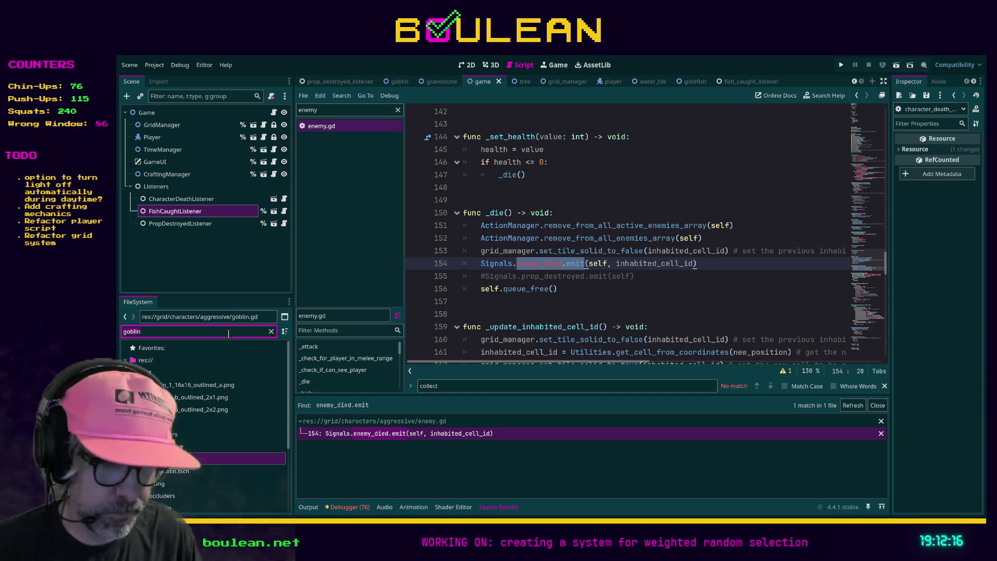
key("ctrl+a")
key("BackSpace")
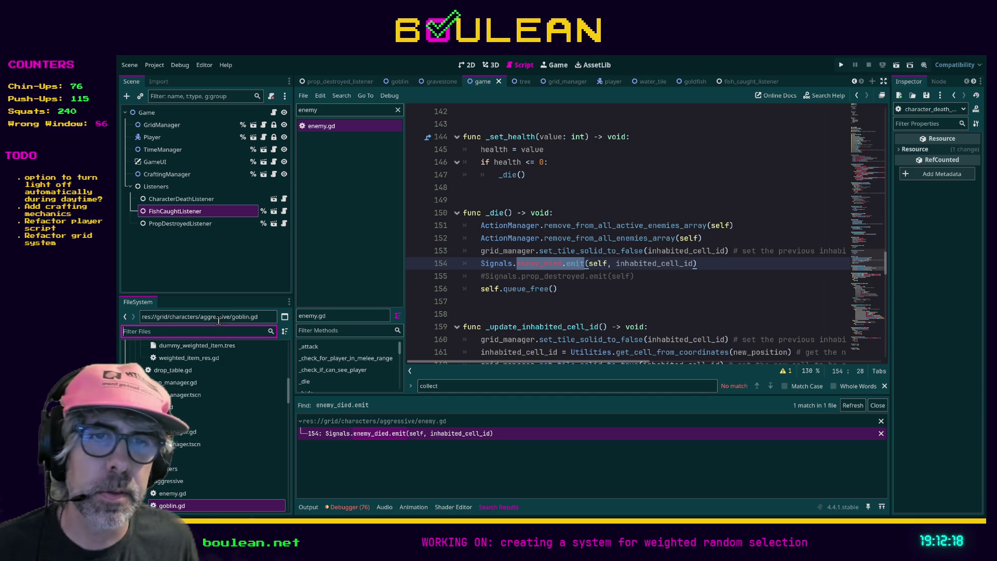
Clear the script list filter and open signals.gd.
scroll(236, 404, "down", 1)
scroll(236, 408, "down", 1)
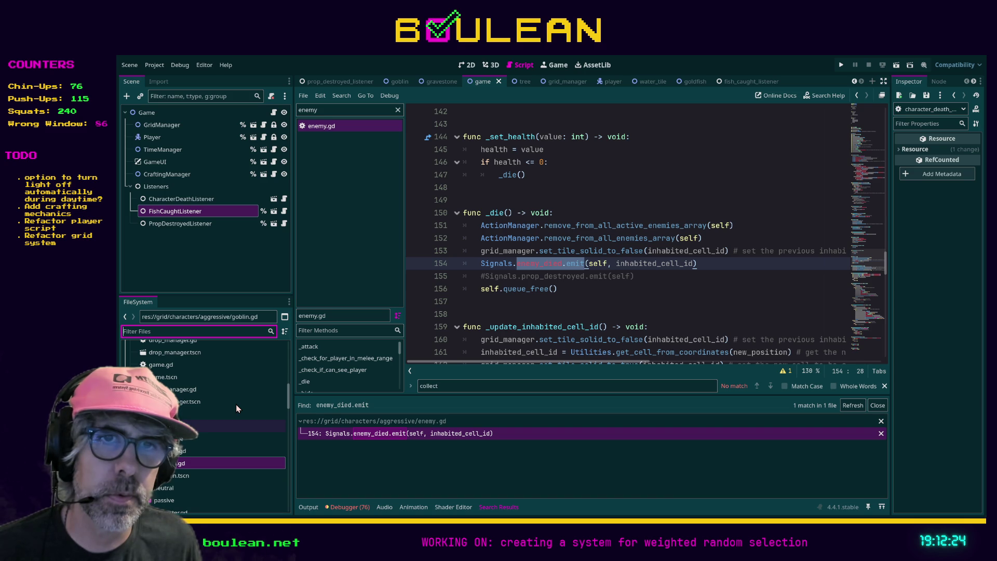
left_click(398, 109)
scroll(356, 219, "down", 2)
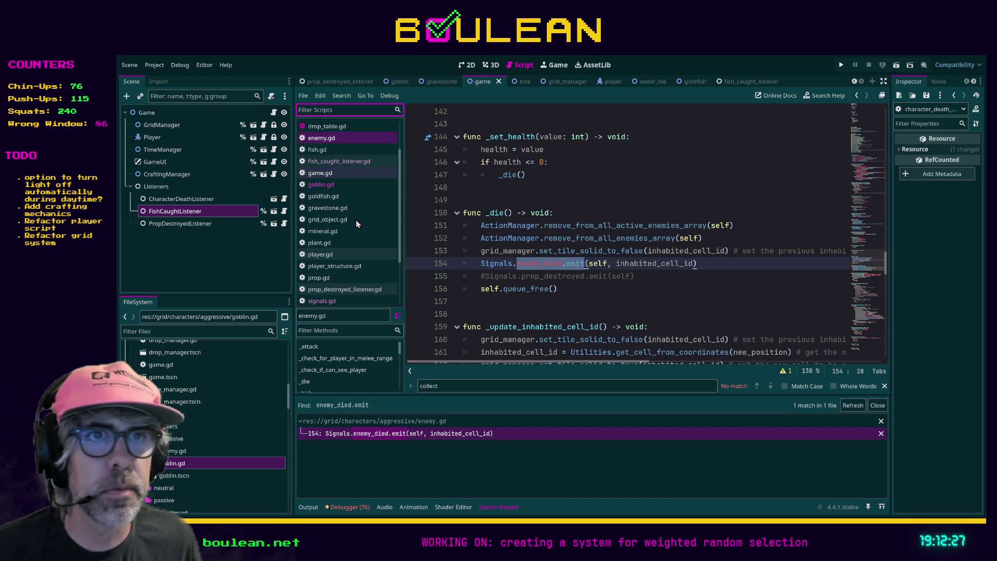
left_click(336, 301)
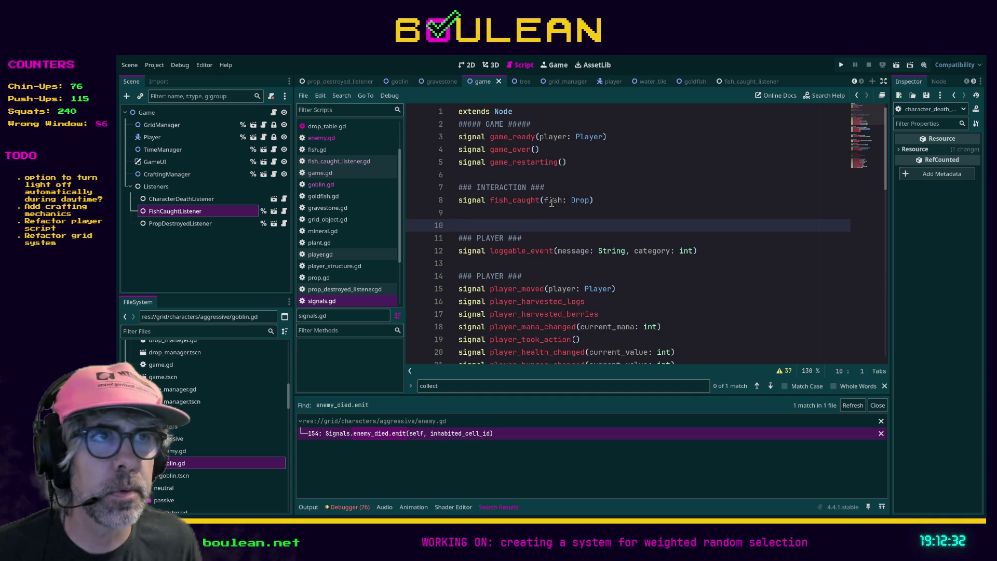
In signals.gd, change the fish_caught parameter from fish: Drop to water_tile: Tile.
left_click(552, 201)
key("End")
key("Left")
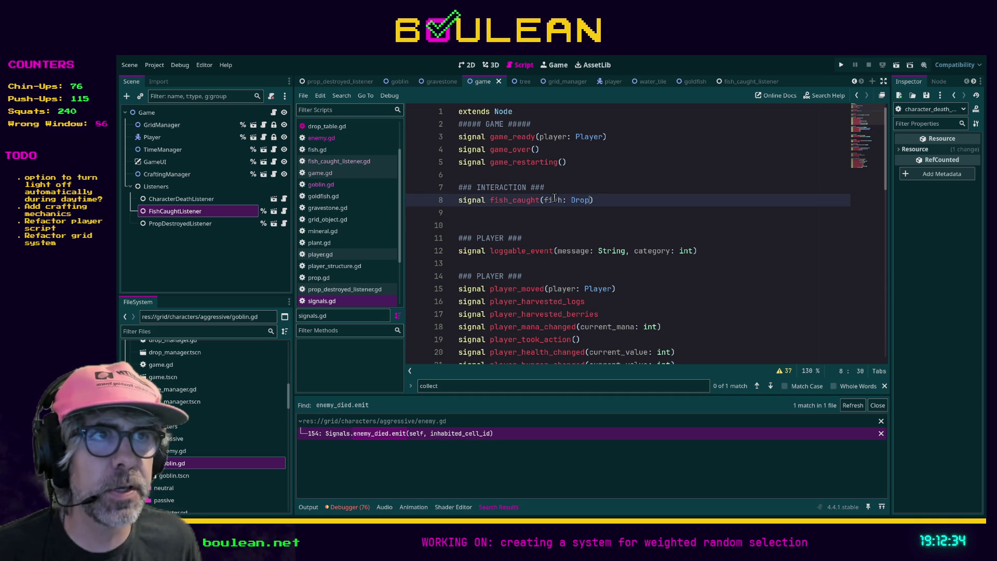
left_click(545, 201, "shift")
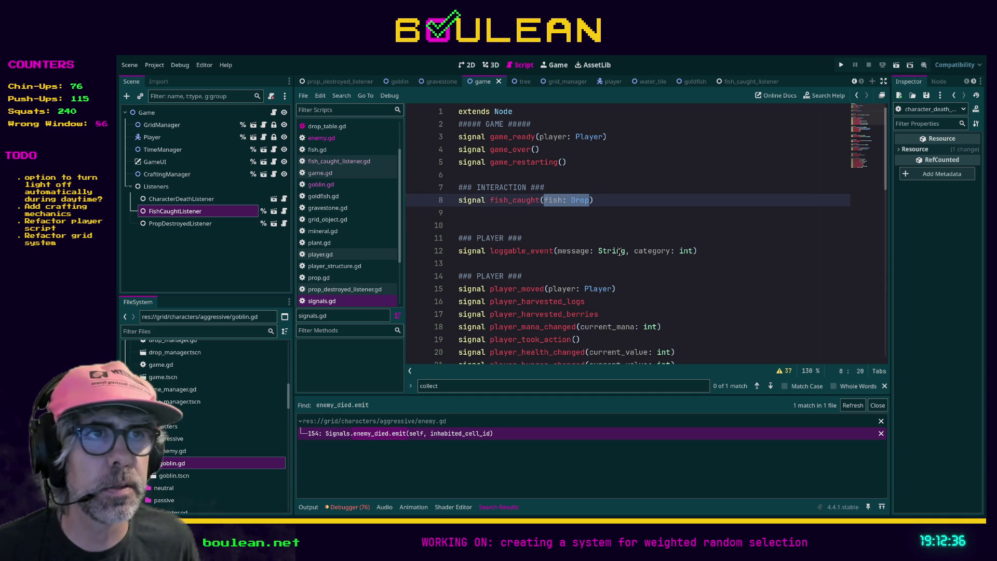
type("water_tile: Tile")
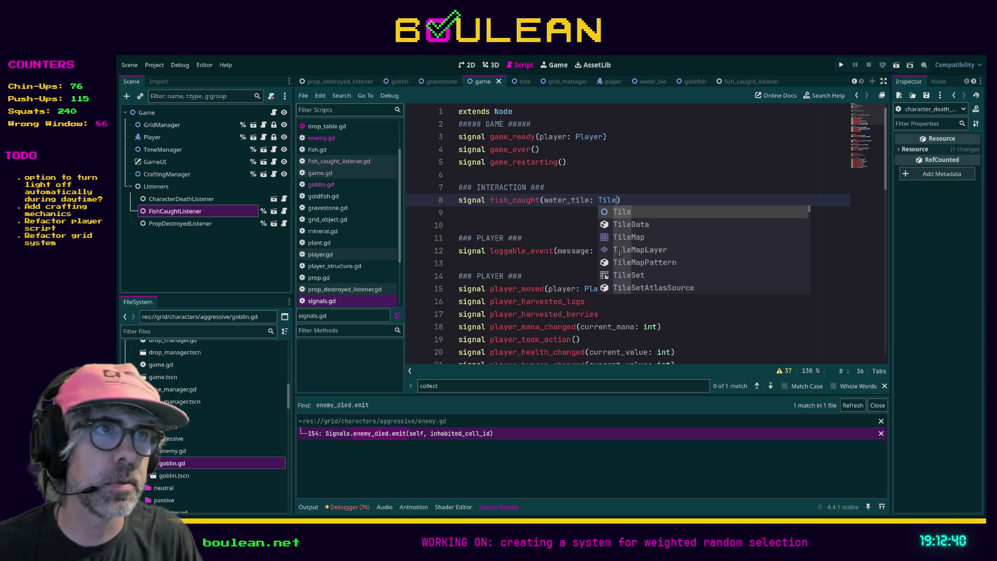
left_click(580, 214)
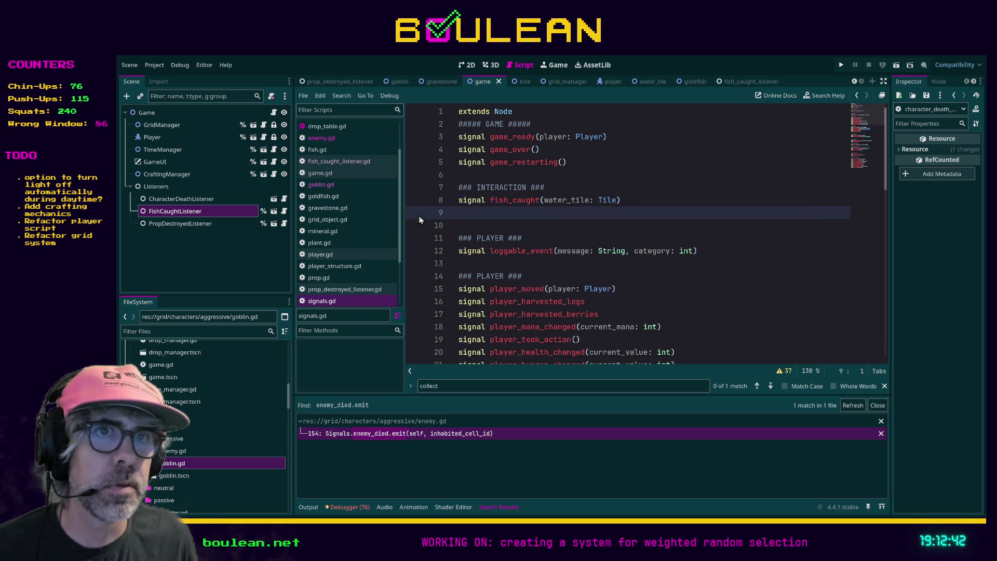
Make water_tile.gd call Signals.fish_caught.emit(self) and save the script.
scroll(377, 228, "down", 3)
left_click(350, 280)
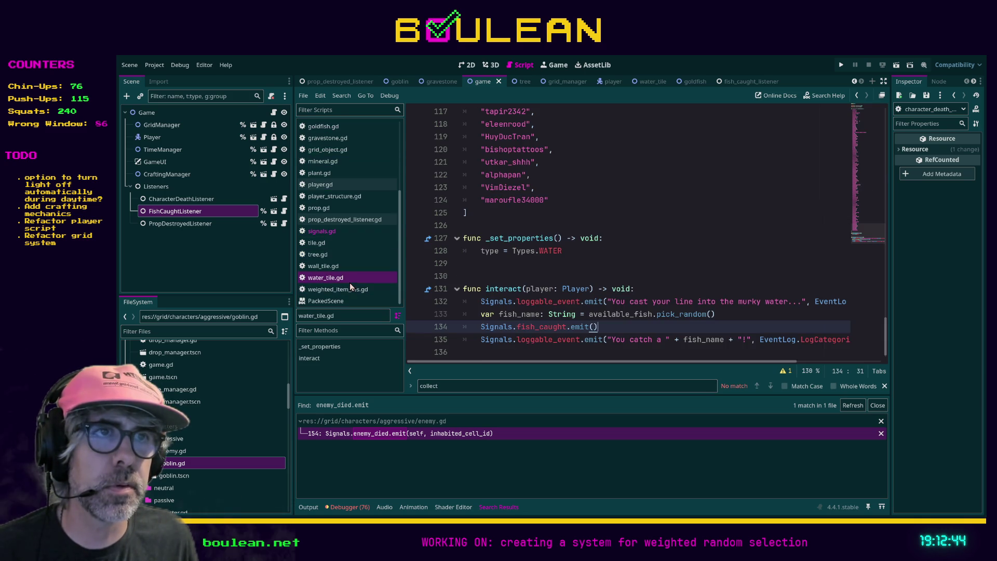
left_click(594, 327)
type("sekf")
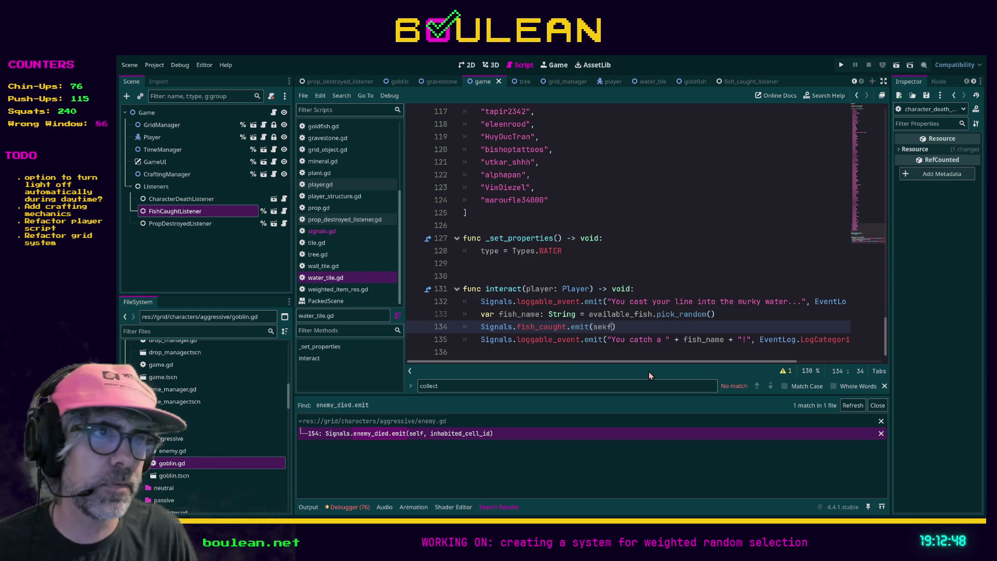
key("BackSpace")
key("BackSpace")
type("lf")
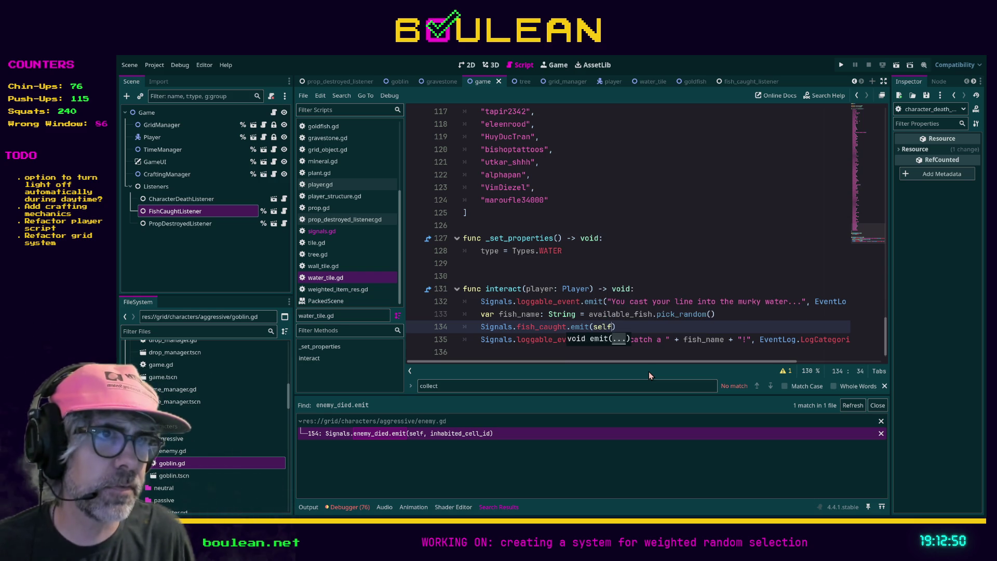
left_click(654, 315)
key("ctrl+s")
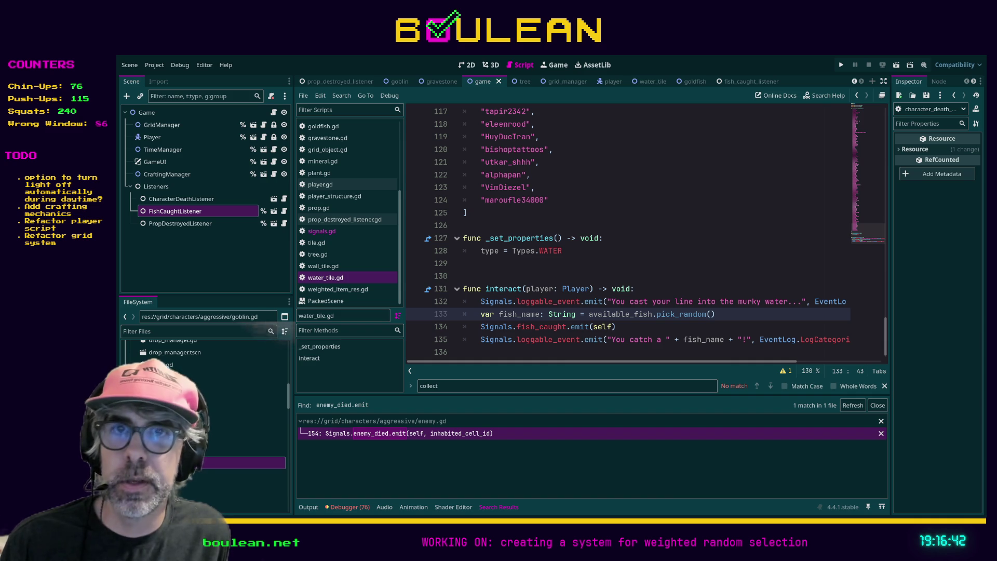
key("alt+Tab")
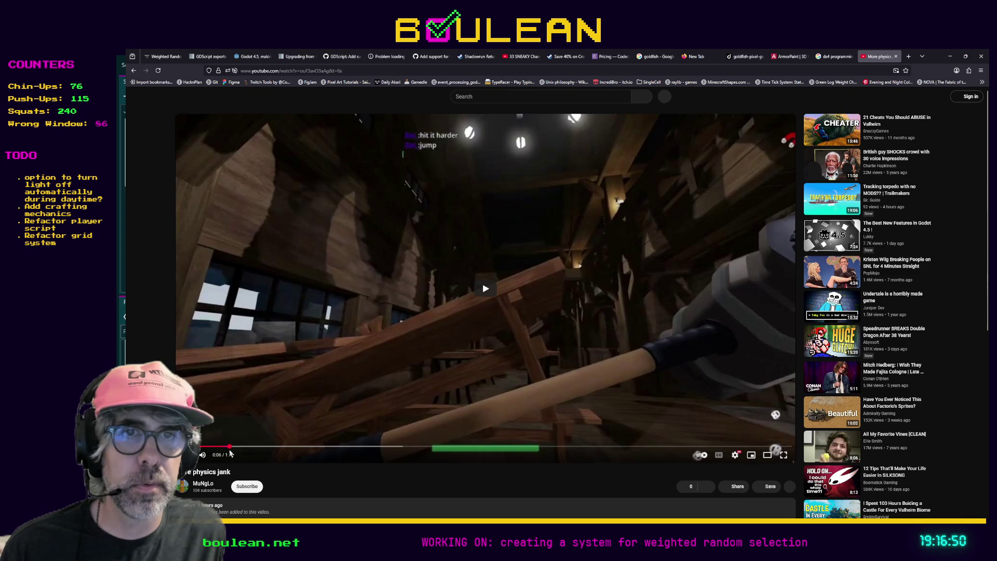
Rewind the More physics jank video to 0:00 and watch it full screen.
left_click_drag(229, 448, 198, 447)
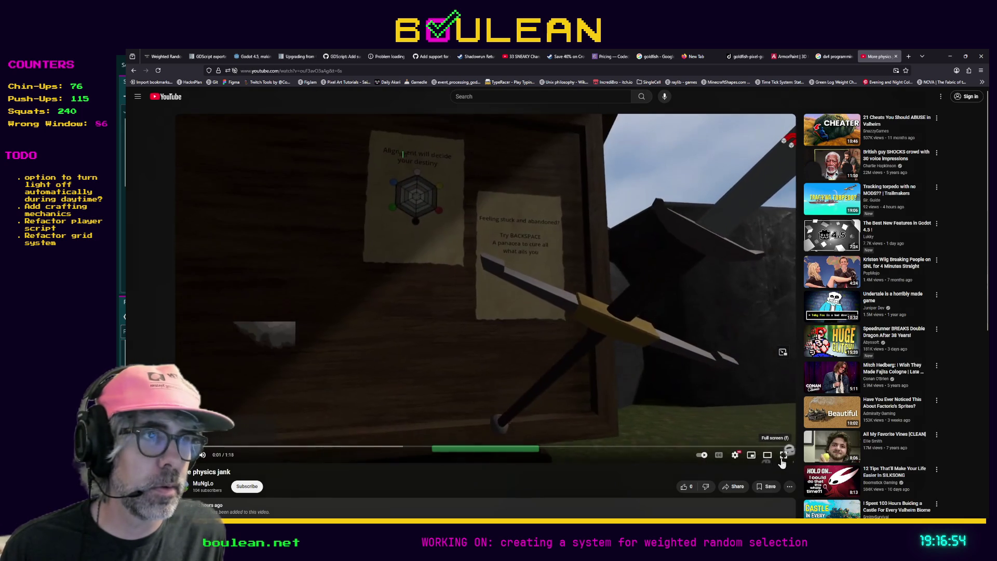
left_click(783, 457)
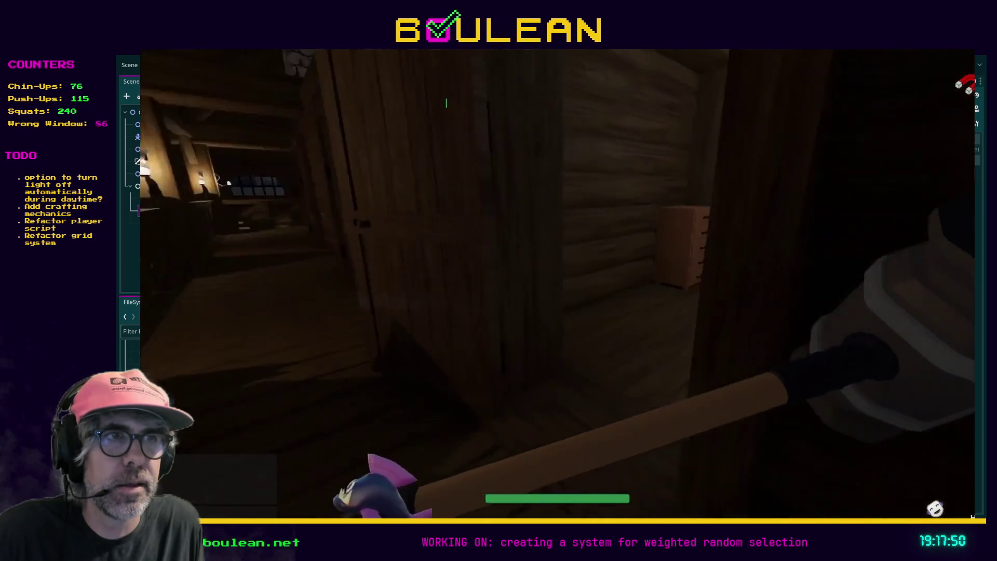
key("w")
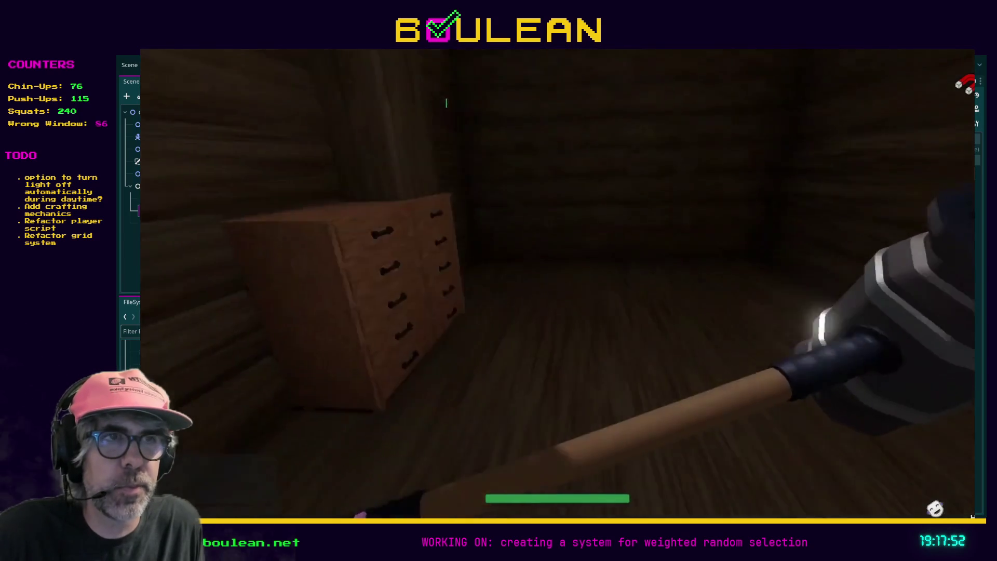
key("e")
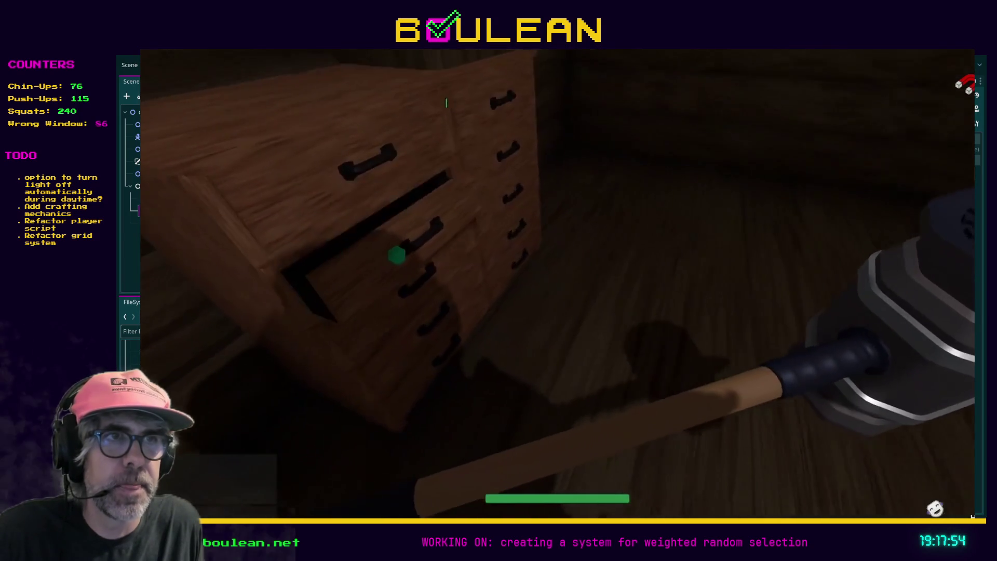
key("s")
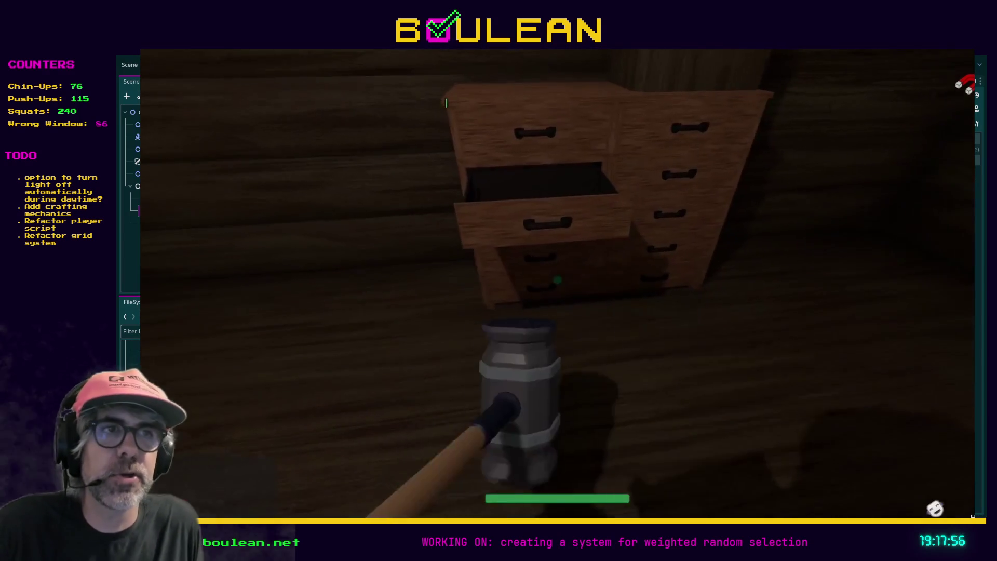
key("w")
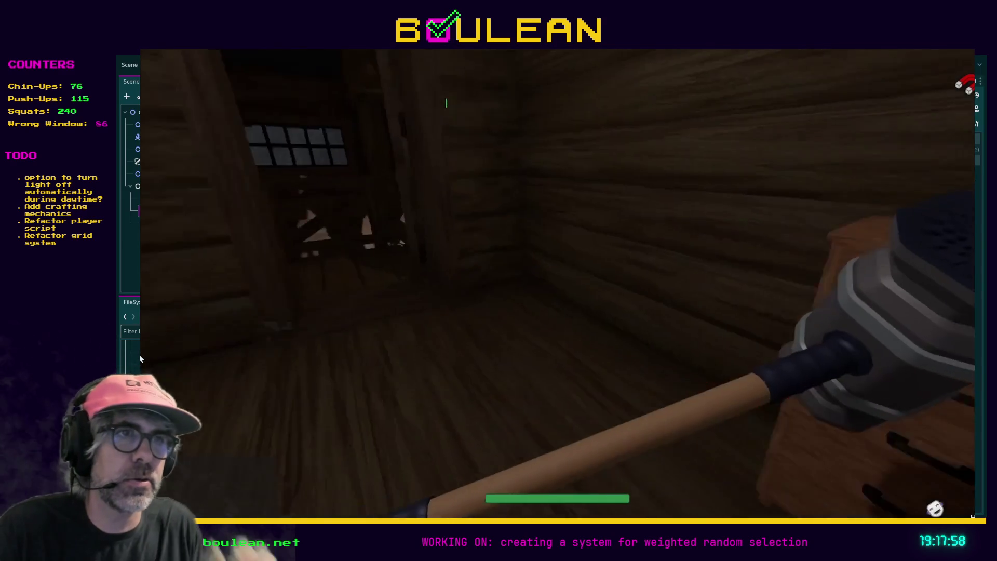
key("w")
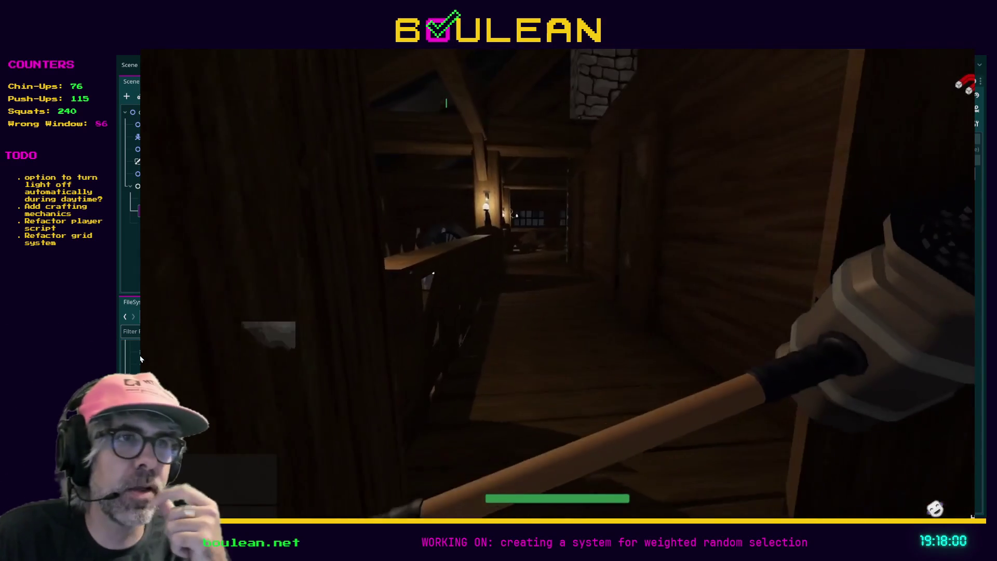
key("w")
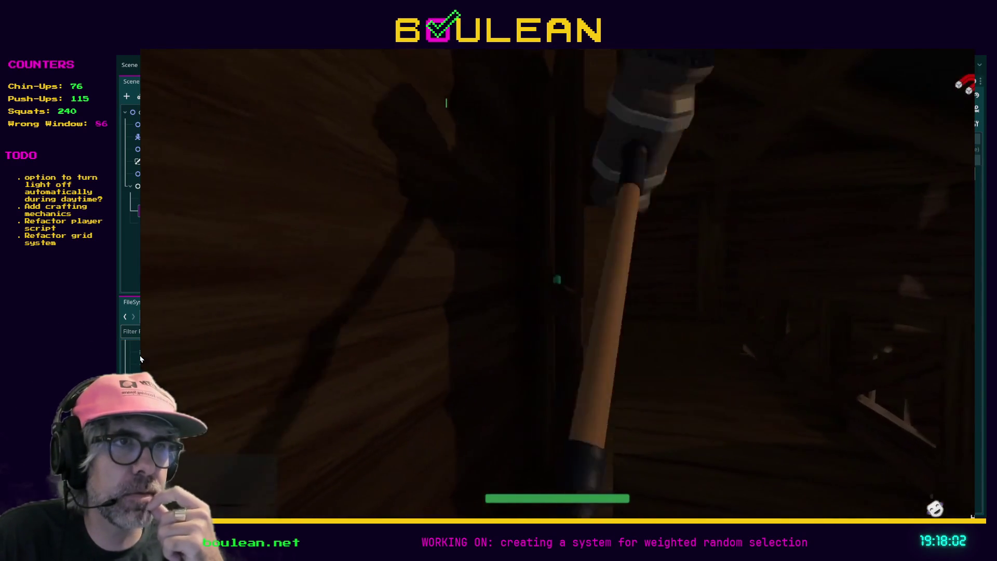
key("w")
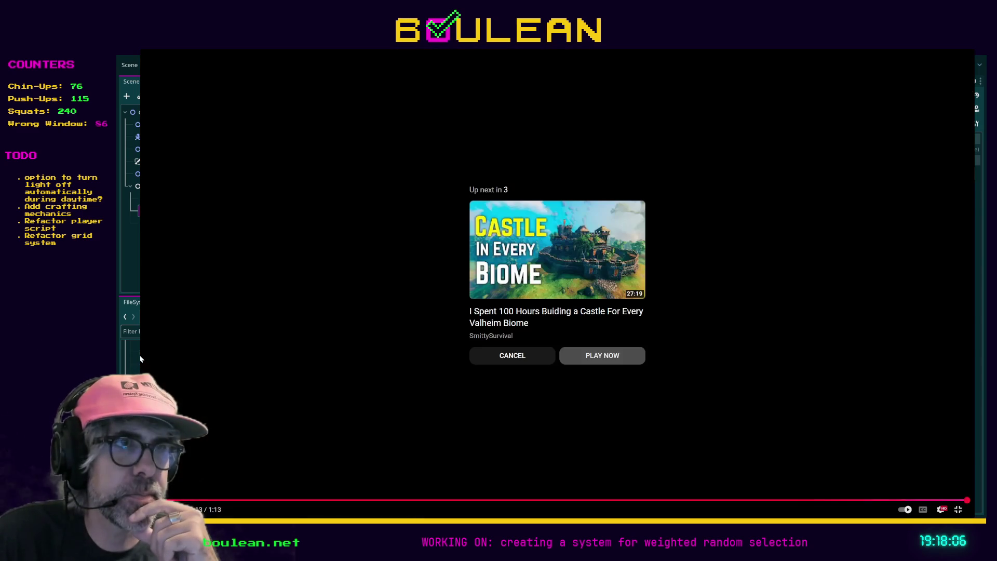
Cancel autoplay, exit full screen, close the video tab and minimize Firefox.
left_click(473, 357)
left_click(959, 510)
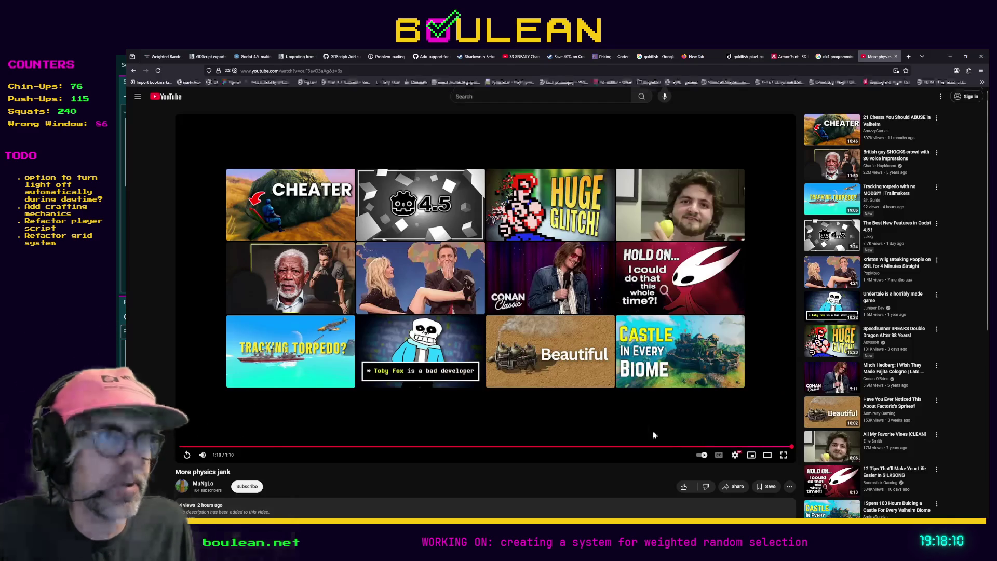
left_click(896, 56)
left_click(951, 56)
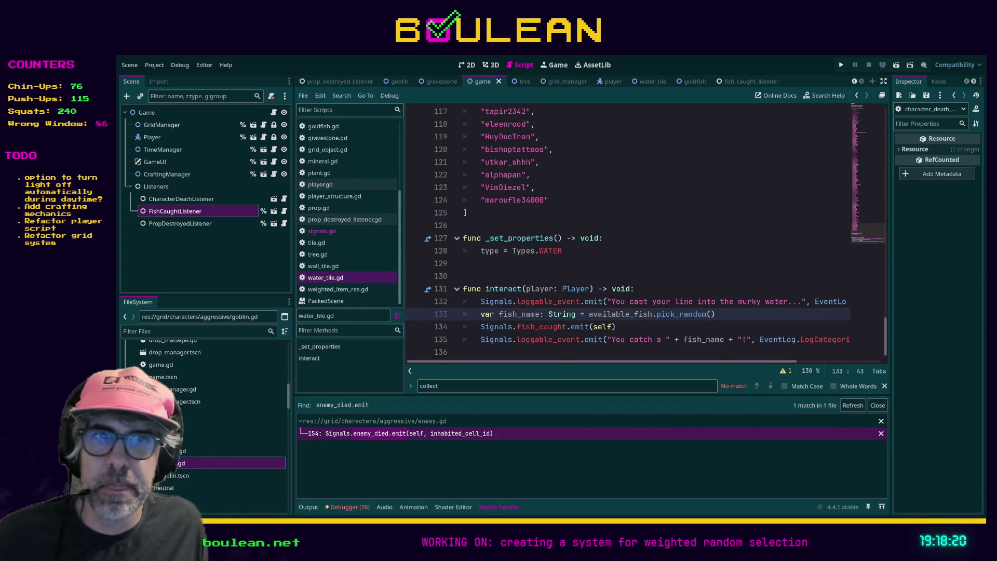
Switch back to Firefox and open a new tab.
key("alt+Tab")
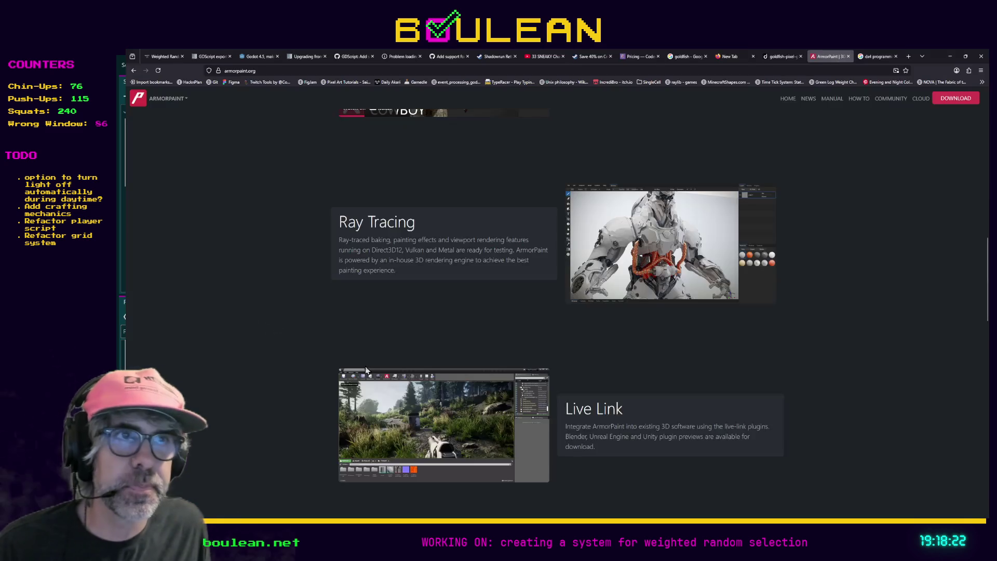
key("ctrl+t")
Load gamedle.wtf, enter Guess unlimited mode and start a fresh round.
type("gamedle.wtf")
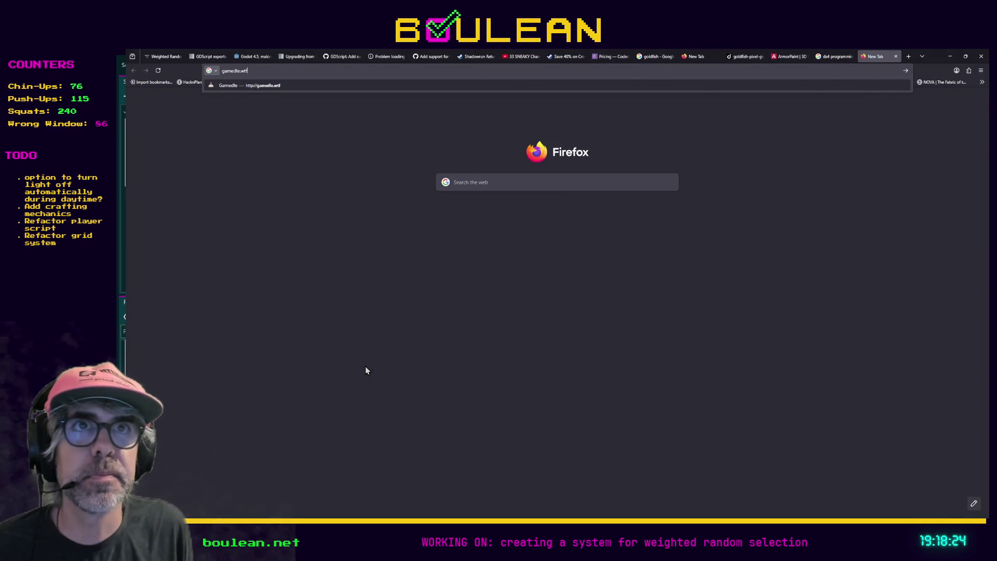
key("Return")
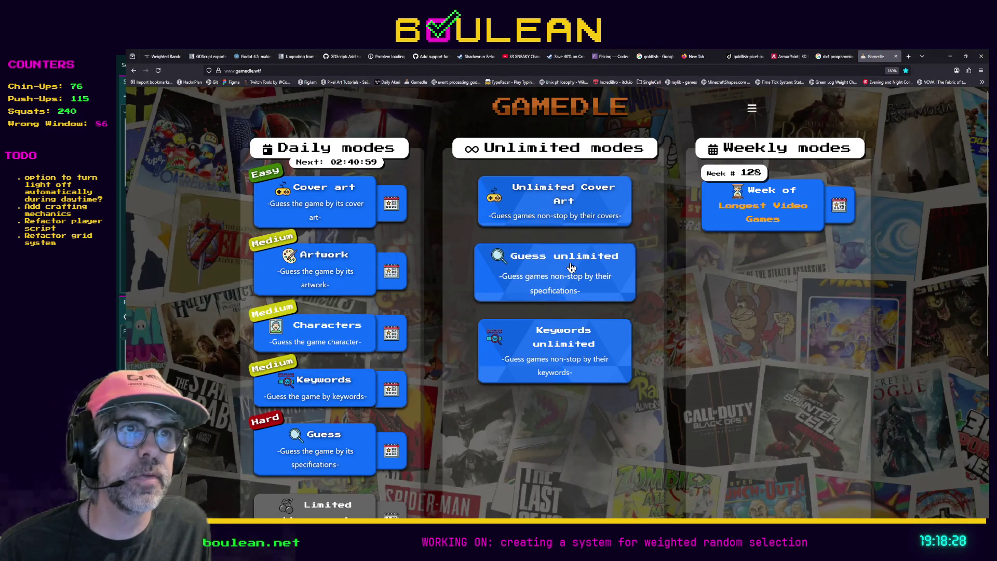
left_click(572, 268)
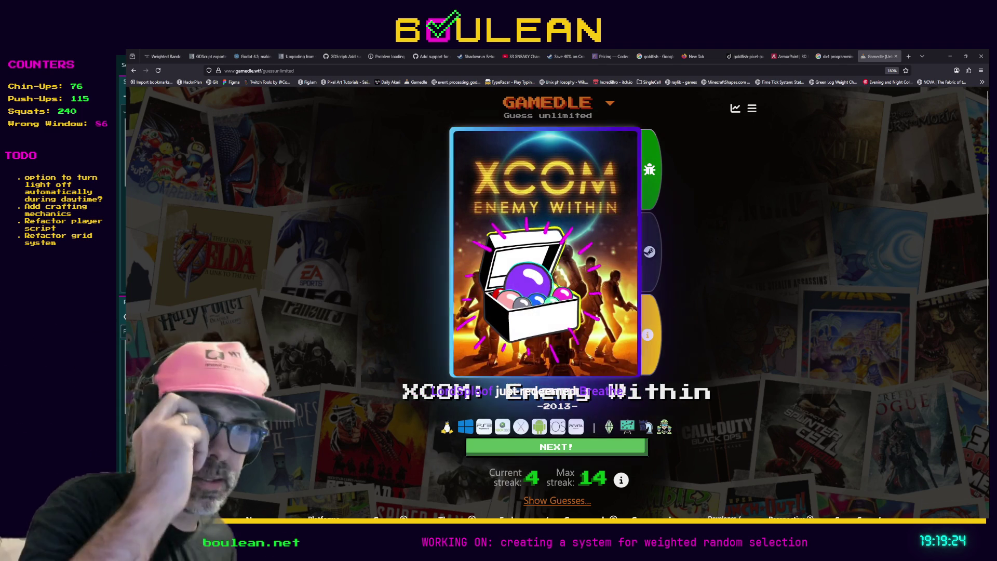
left_click(516, 452)
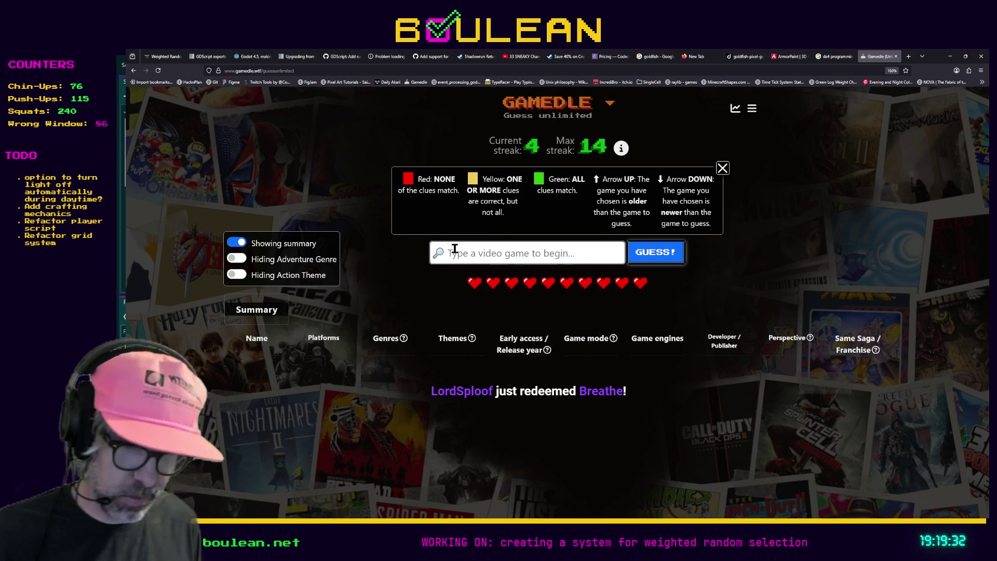
Submit Don't Starve as the first guess, then switch to the Steam Crow Country tab.
type("Don't Starve")
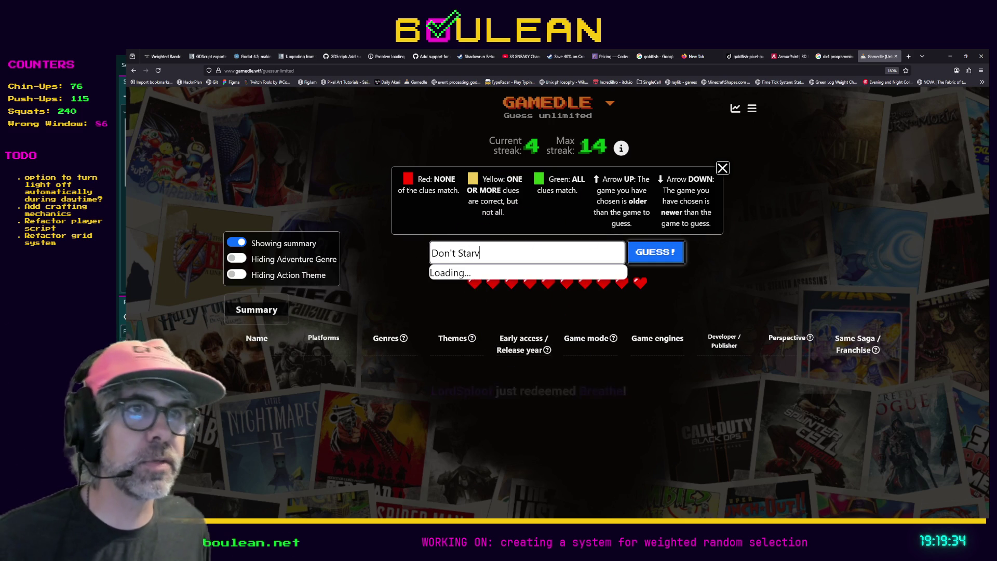
left_click(468, 276)
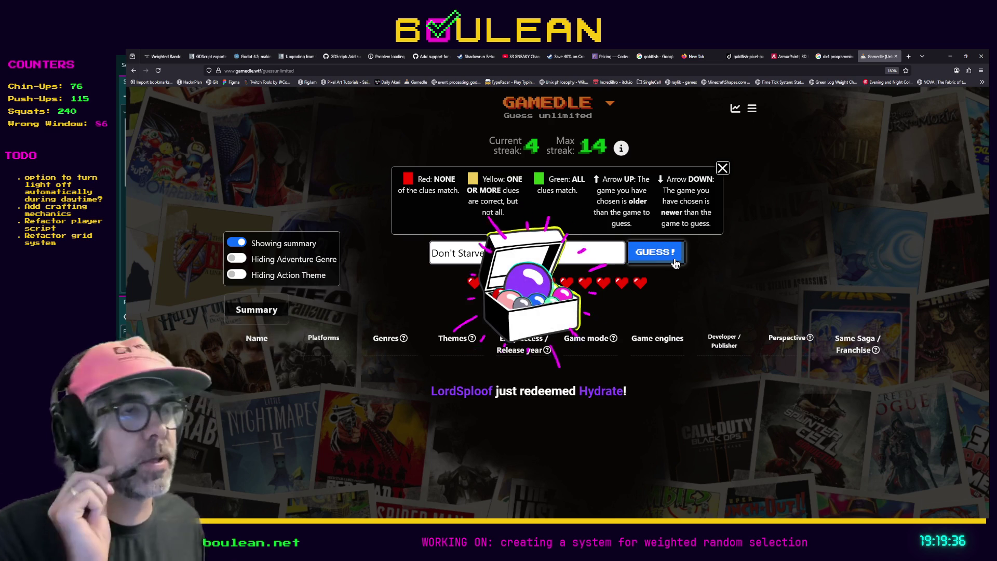
left_click(647, 251)
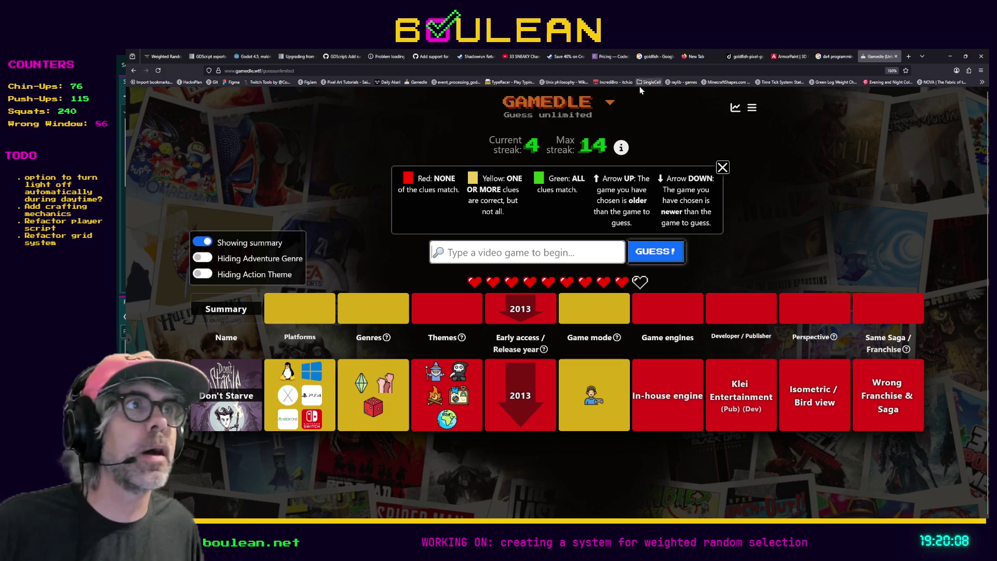
left_click(572, 58)
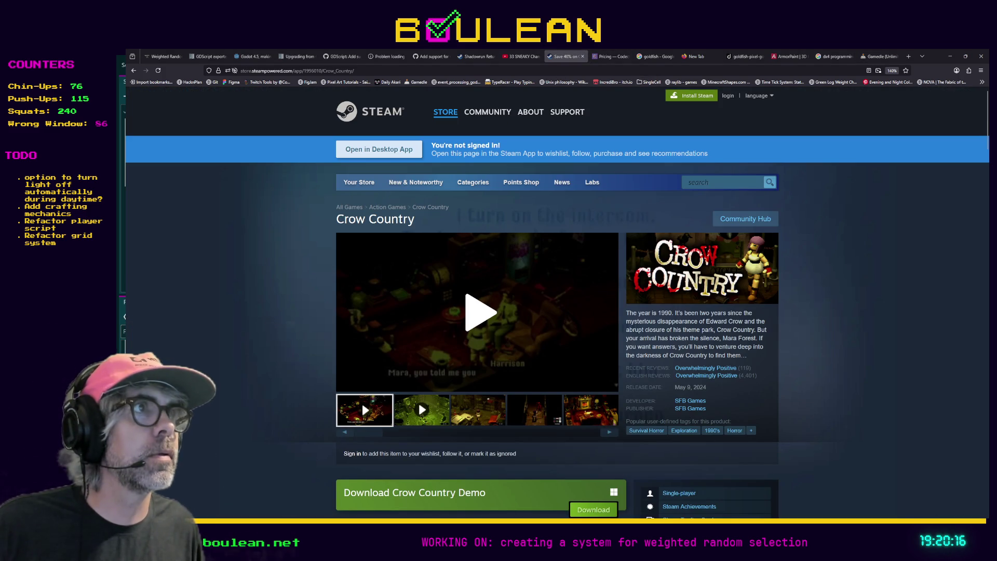
left_click(878, 56)
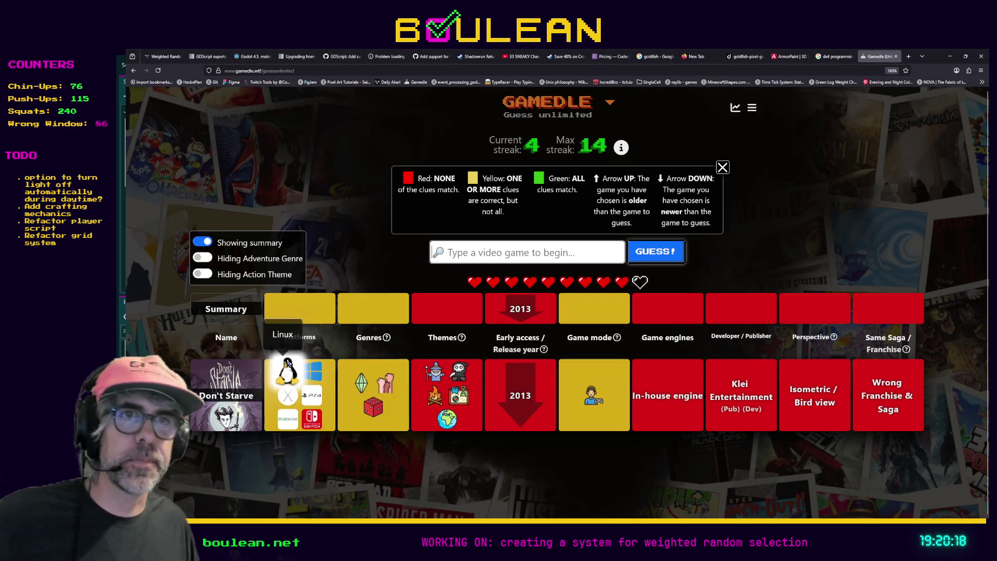
mouse_move(361, 389)
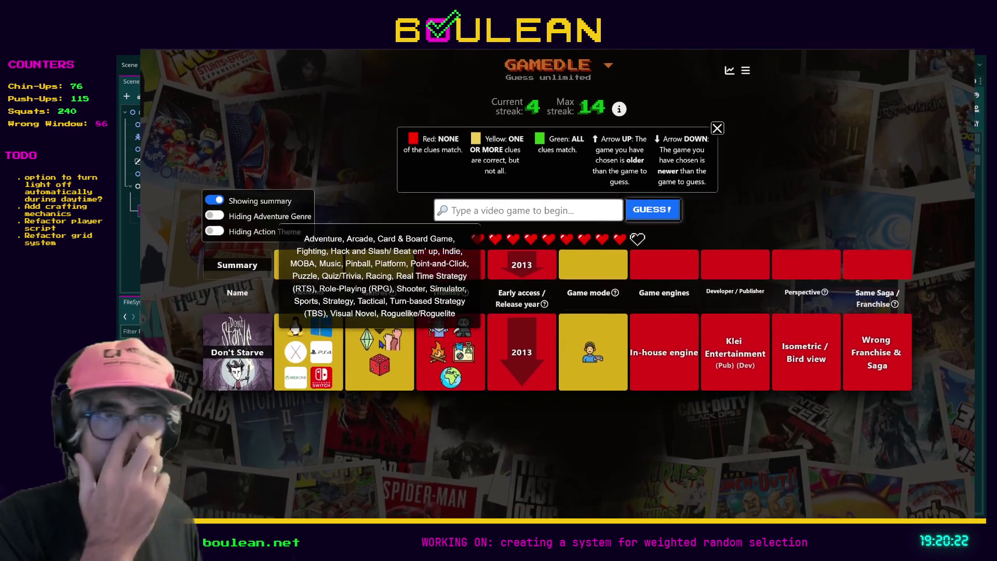
mouse_move(371, 345)
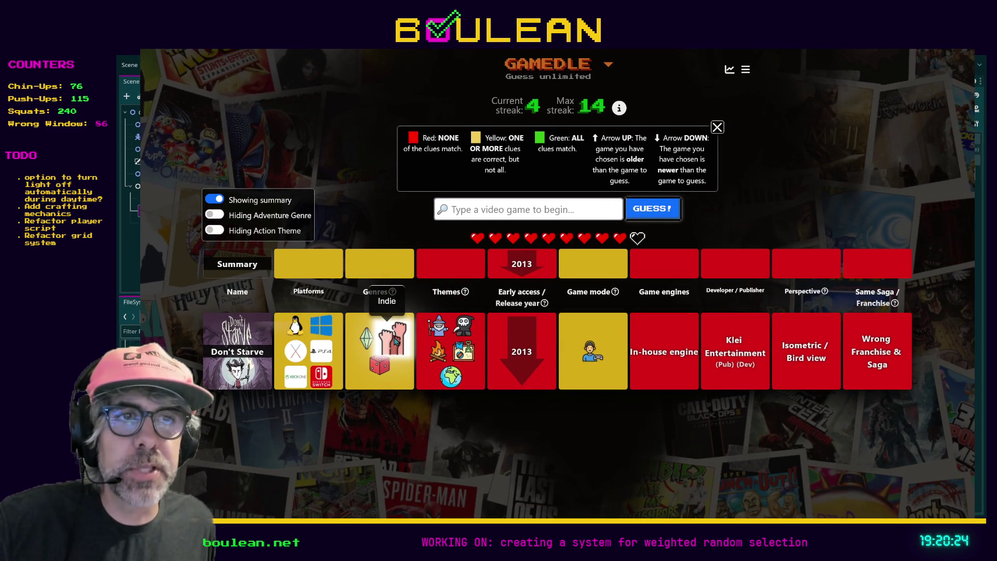
mouse_move(388, 367)
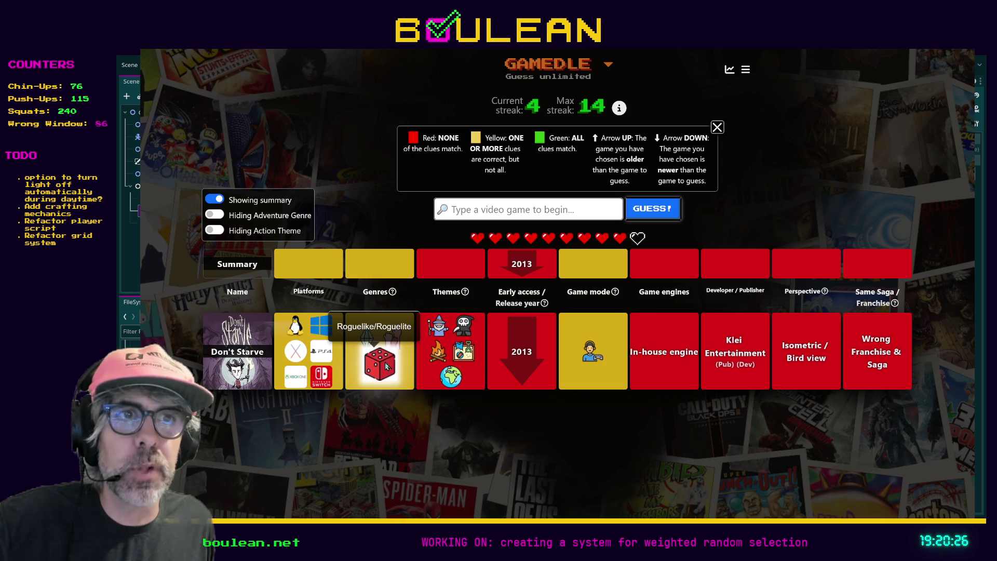
Reveal the Adventure genre clue, and toggle the Action theme clue on and back off.
left_click(213, 216)
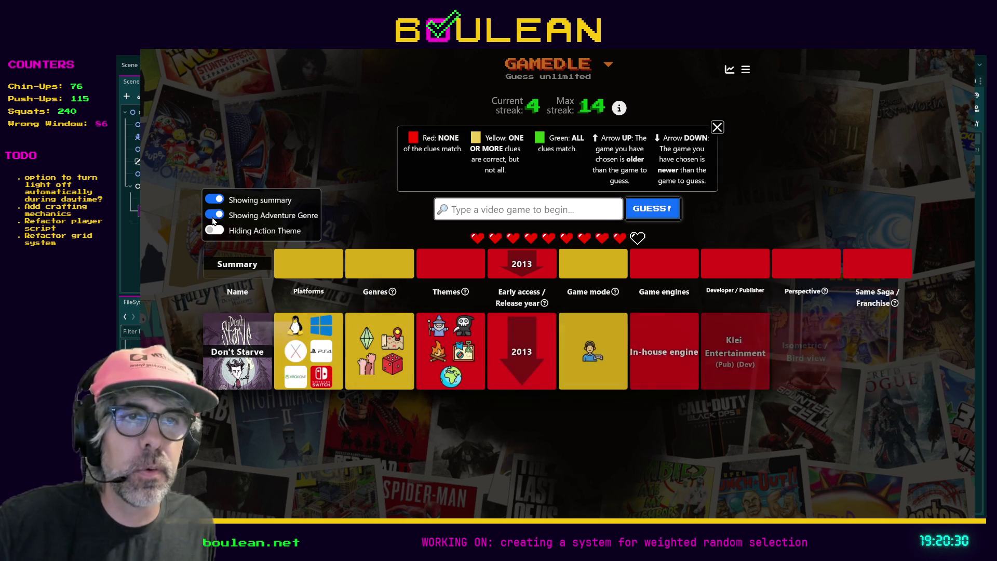
left_click(222, 233)
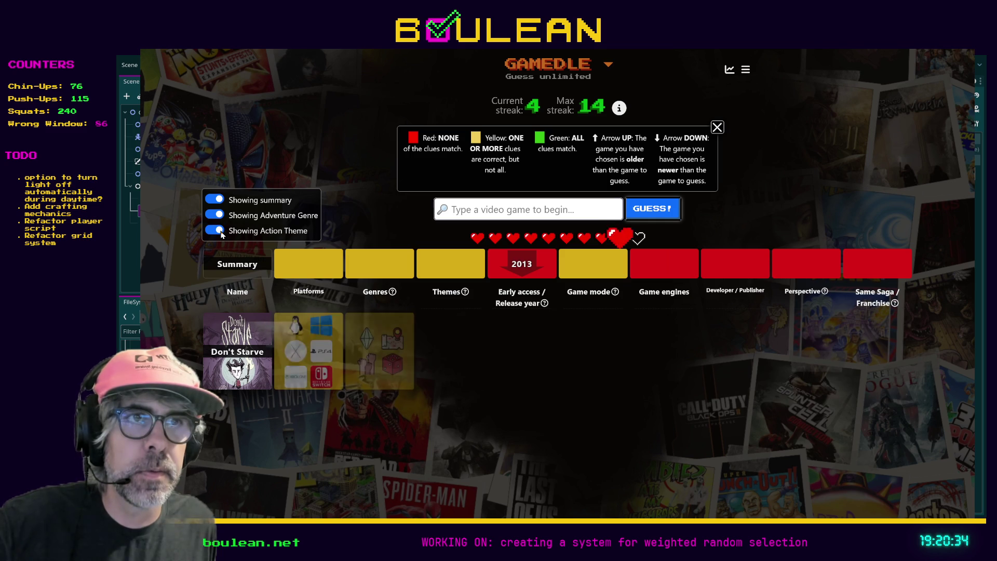
left_click(222, 233)
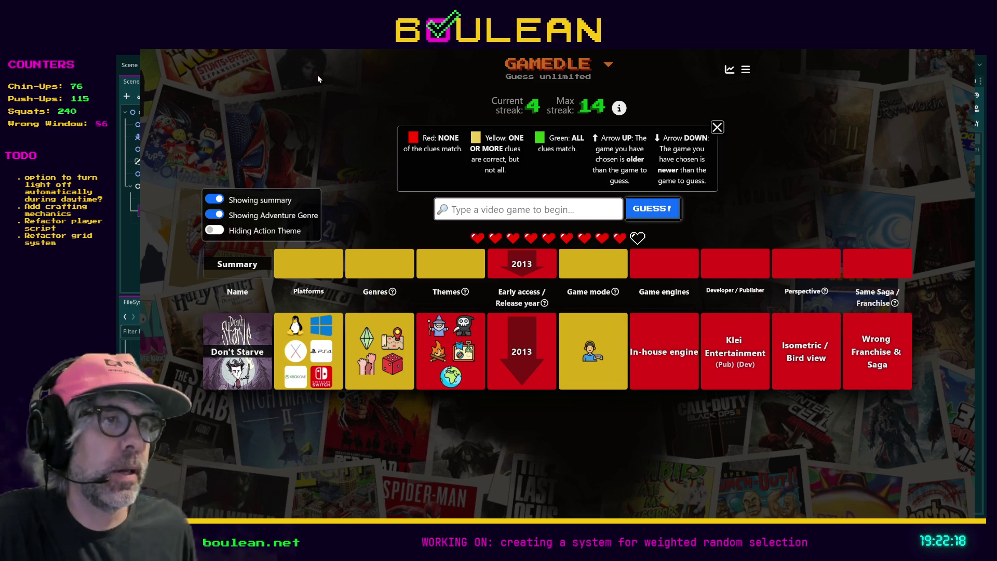
Replace the Max Payne entry with Minecraft and submit it as the guess.
left_click(511, 204)
type("Max Payne")
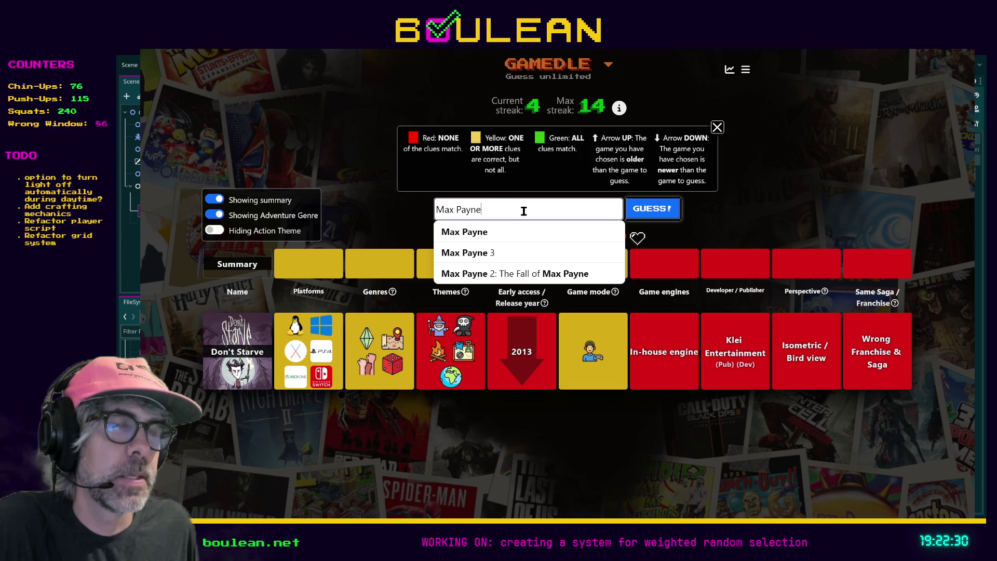
key("ctrl+a")
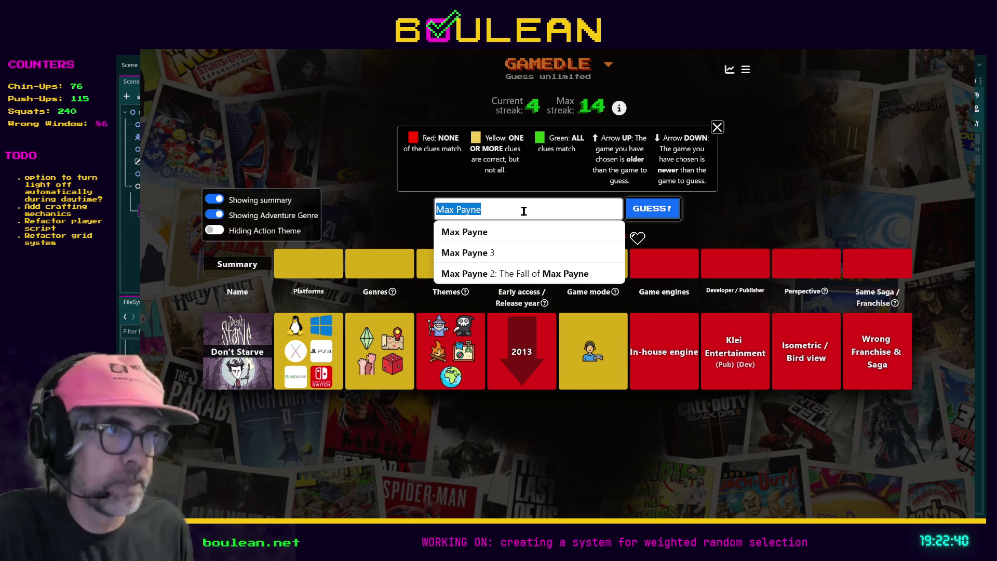
type("Mine")
key("Down")
key("Down")
key("Down")
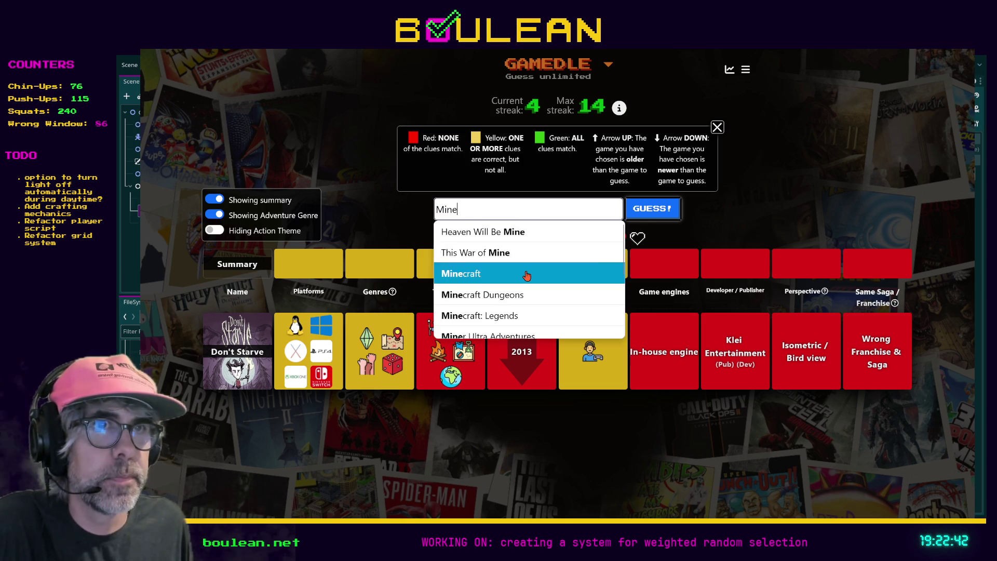
key("Return")
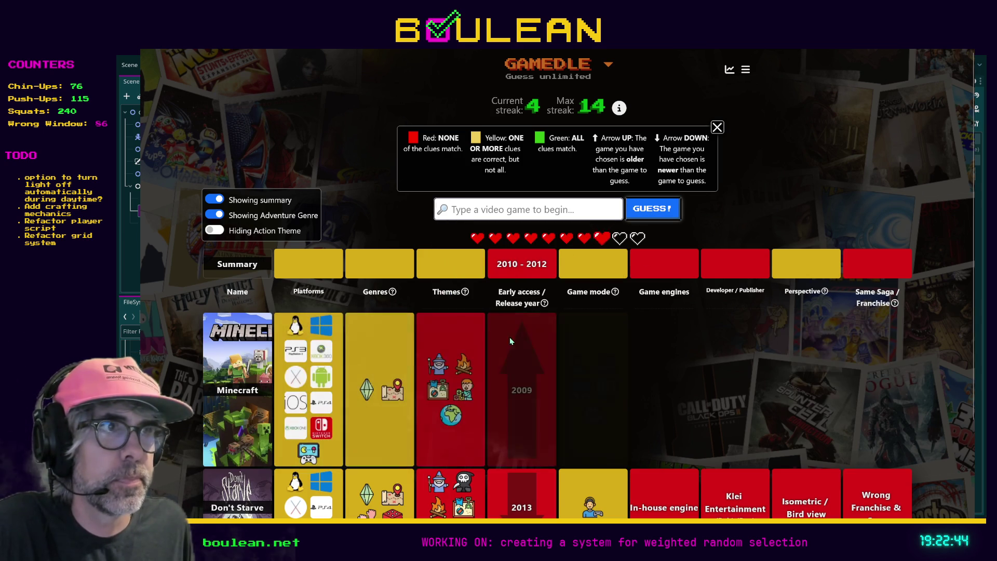
scroll(520, 339, "down", 2)
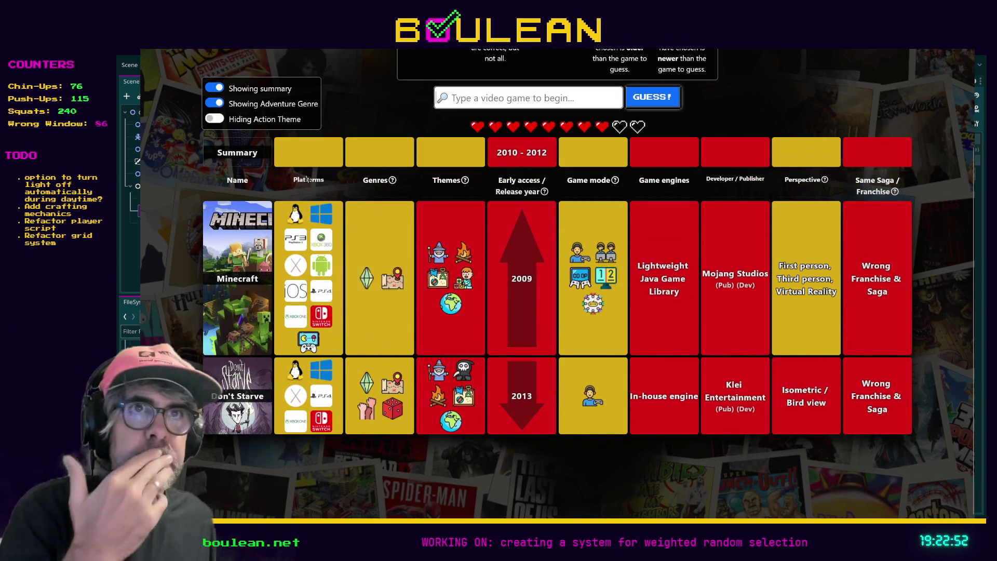
left_click(213, 103)
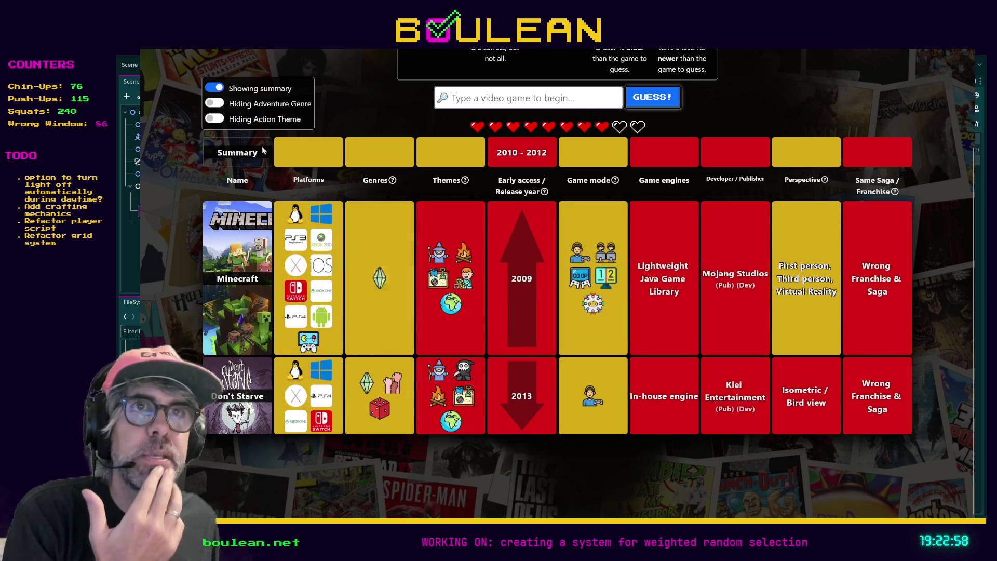
left_click(216, 105)
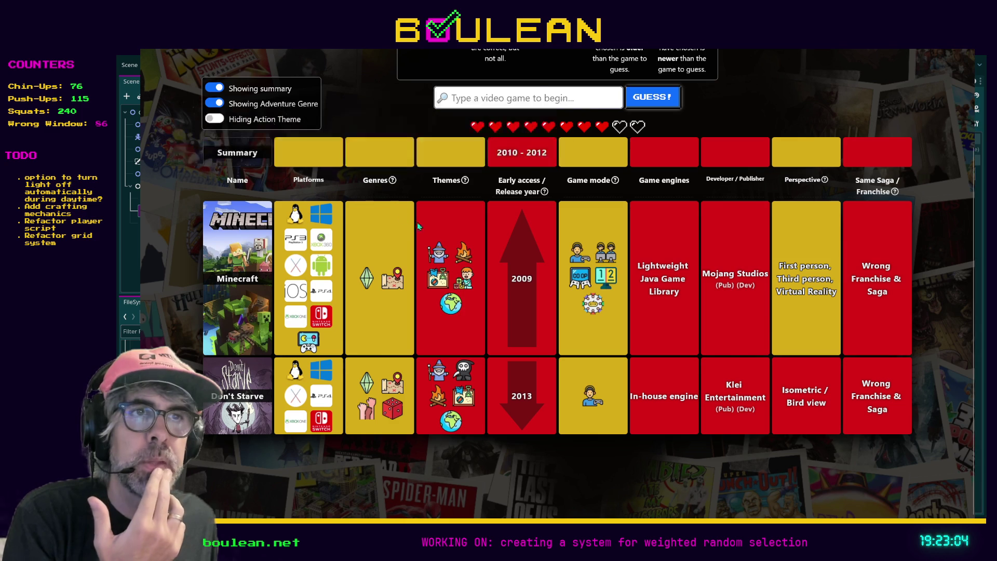
mouse_move(467, 265)
mouse_move(444, 281)
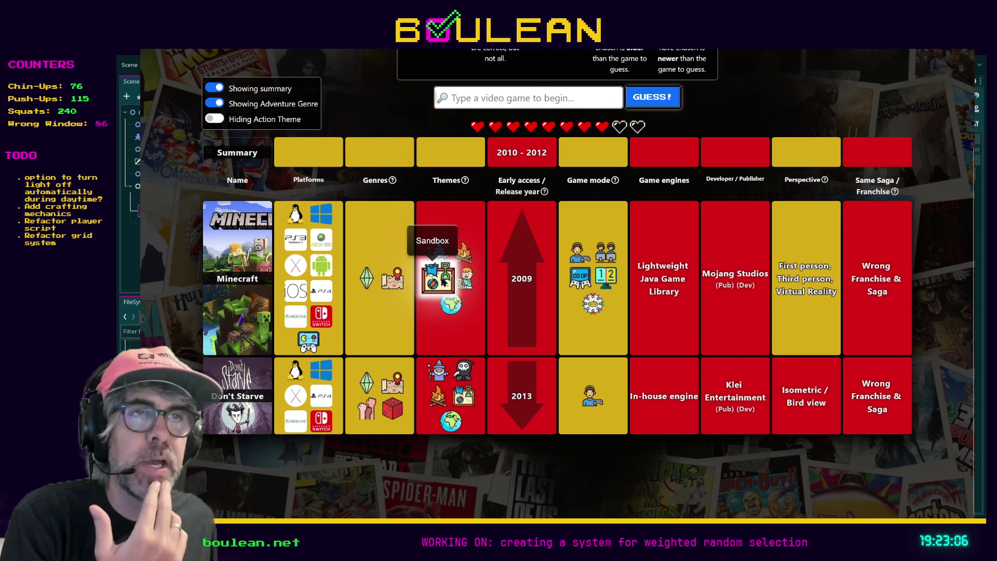
mouse_move(456, 307)
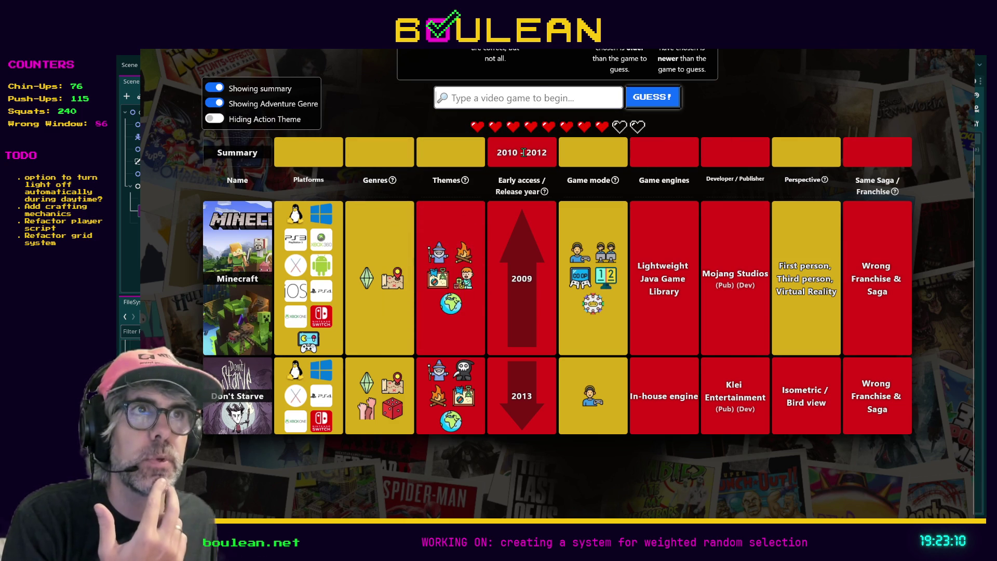
mouse_move(600, 310)
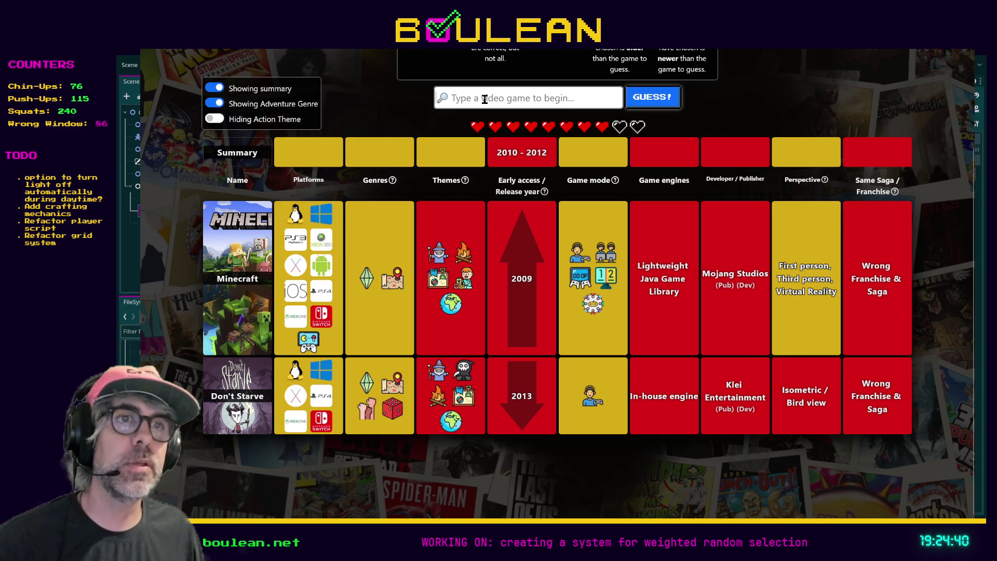
Search 'Sims 3', pick The Sims 3 and submit it as the guess.
type("Sims ")
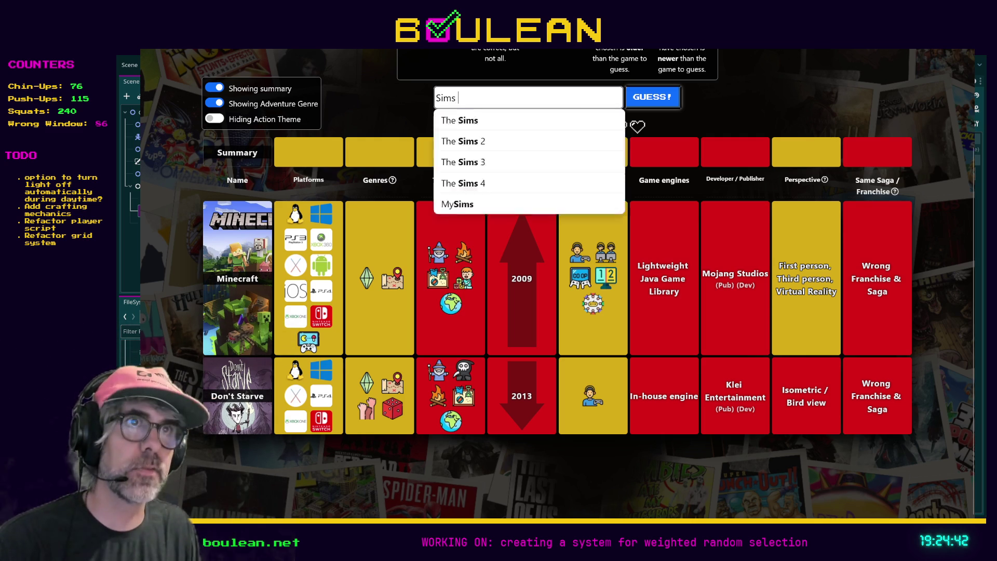
type("3")
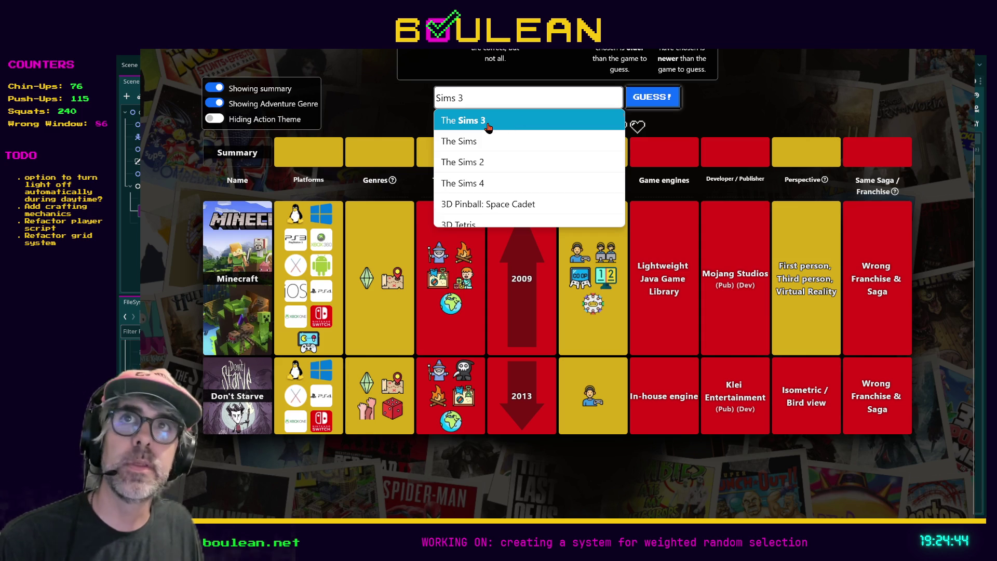
left_click(488, 125)
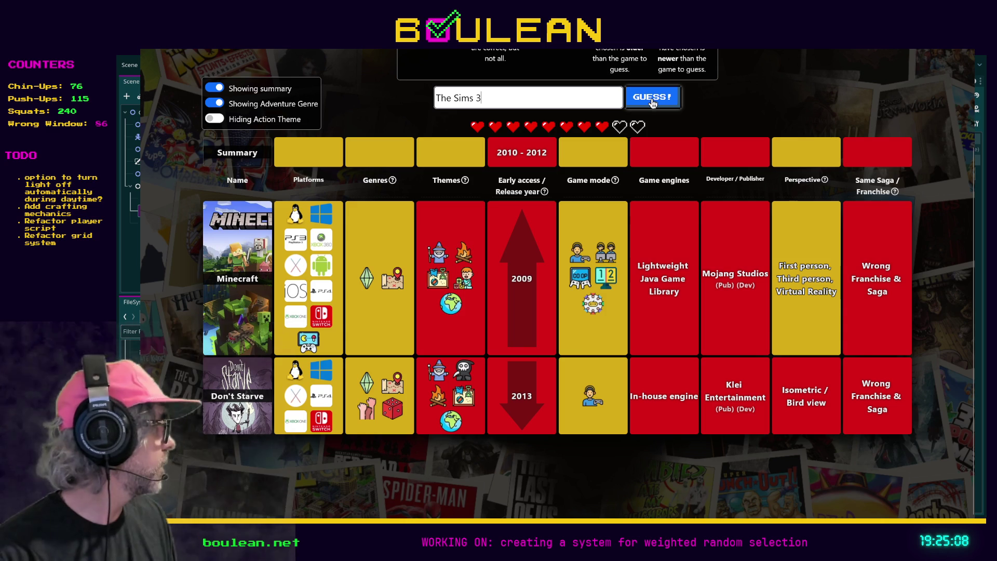
left_click(653, 98)
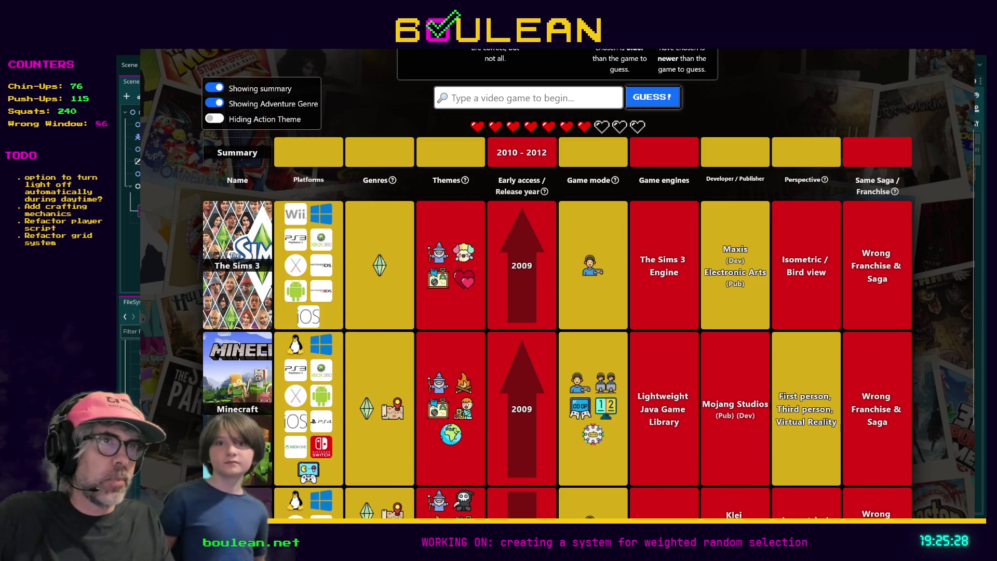
mouse_move(380, 152)
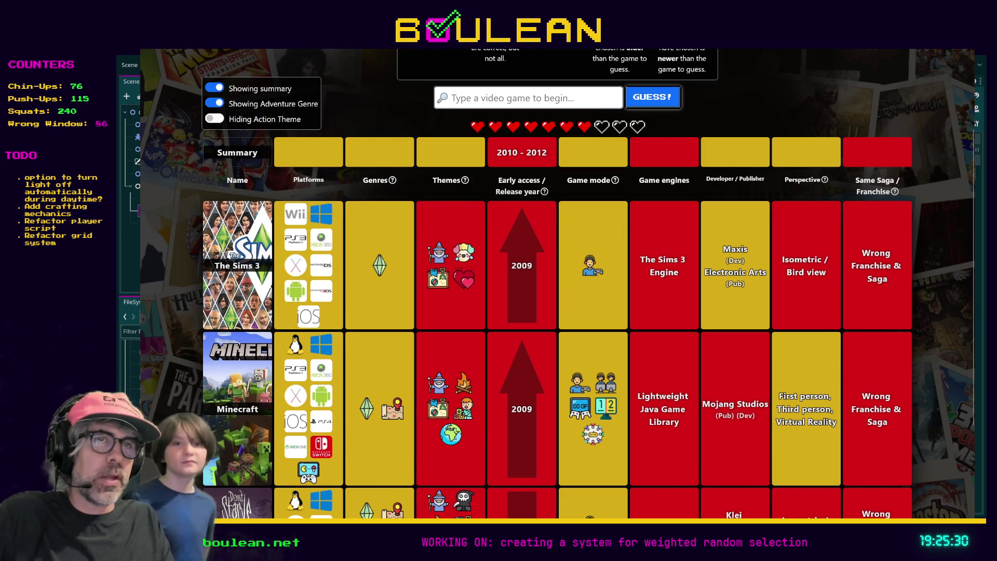
scroll(363, 332, "down", 2)
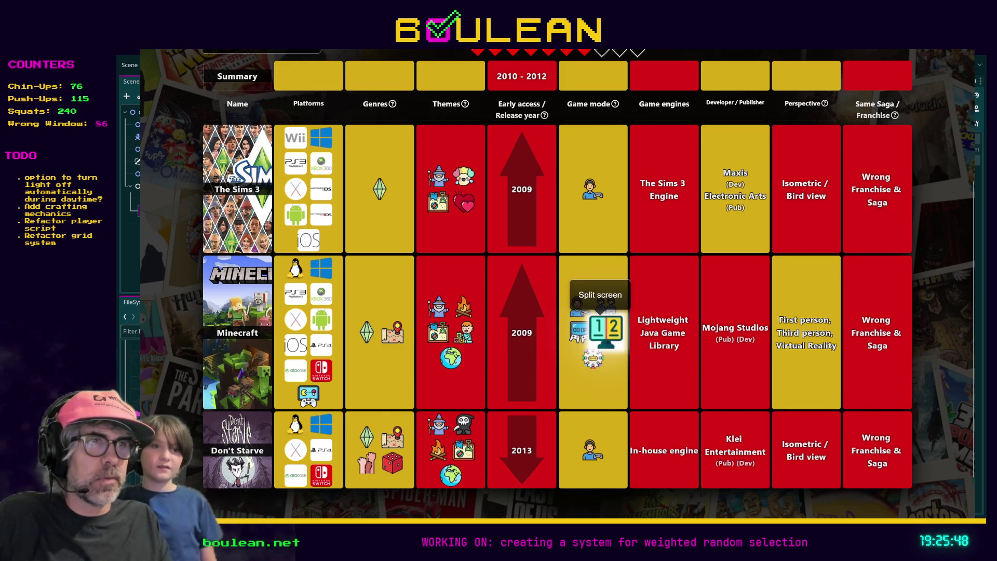
scroll(605, 327, "up", 2)
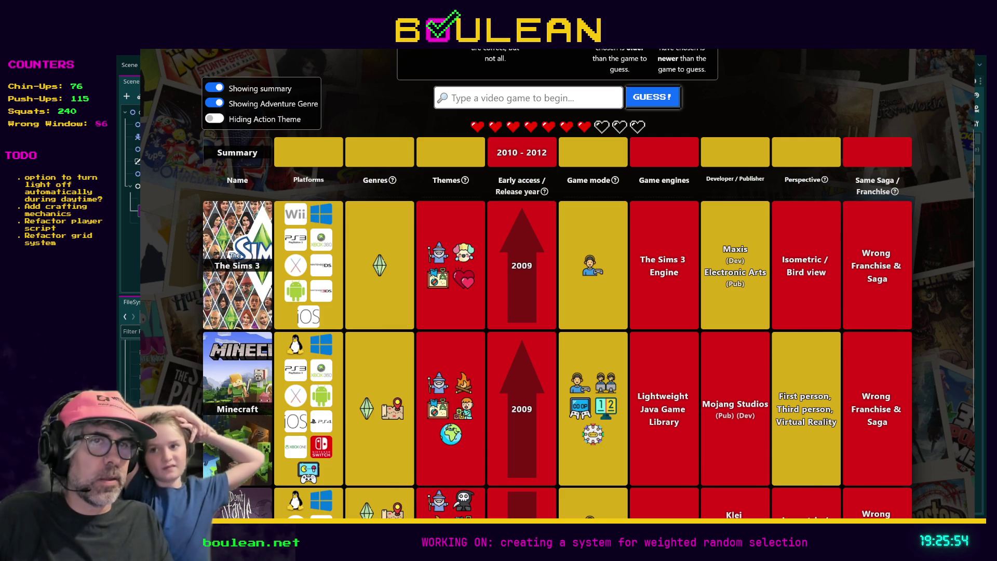
scroll(582, 390, "up", 2)
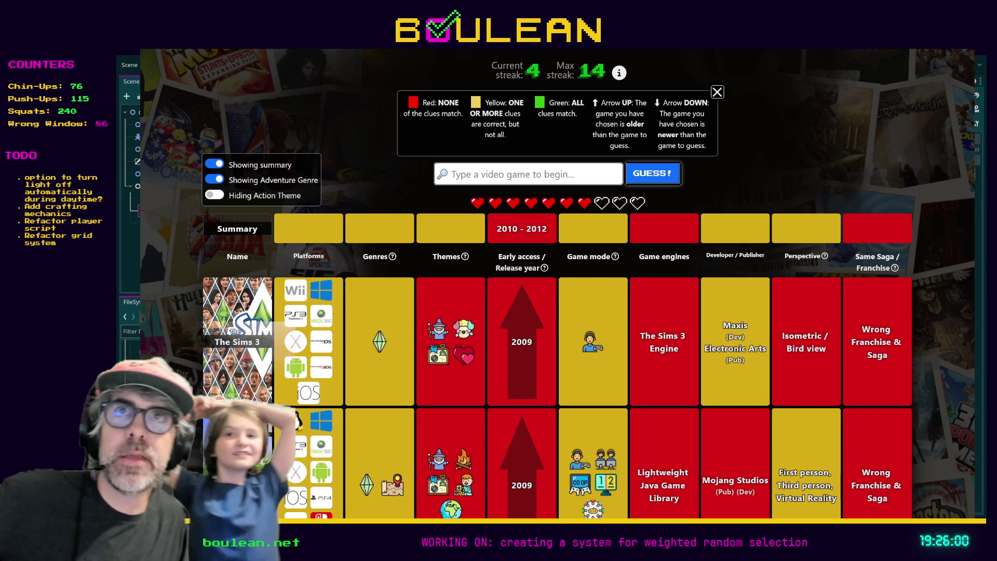
mouse_move(592, 343)
left_click_drag(497, 229, 523, 231)
left_click(550, 233)
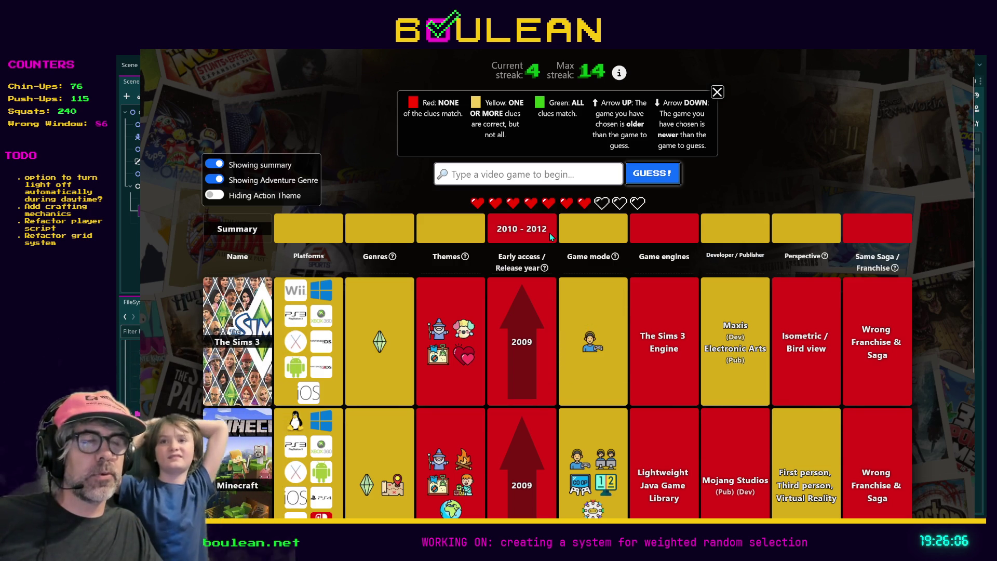
left_click_drag(549, 233, 493, 232)
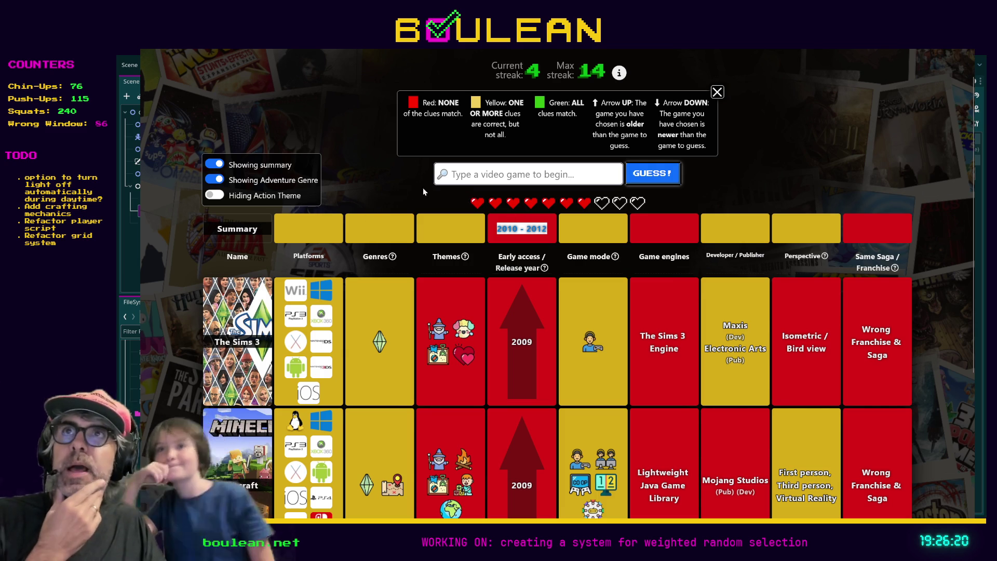
left_click(525, 172)
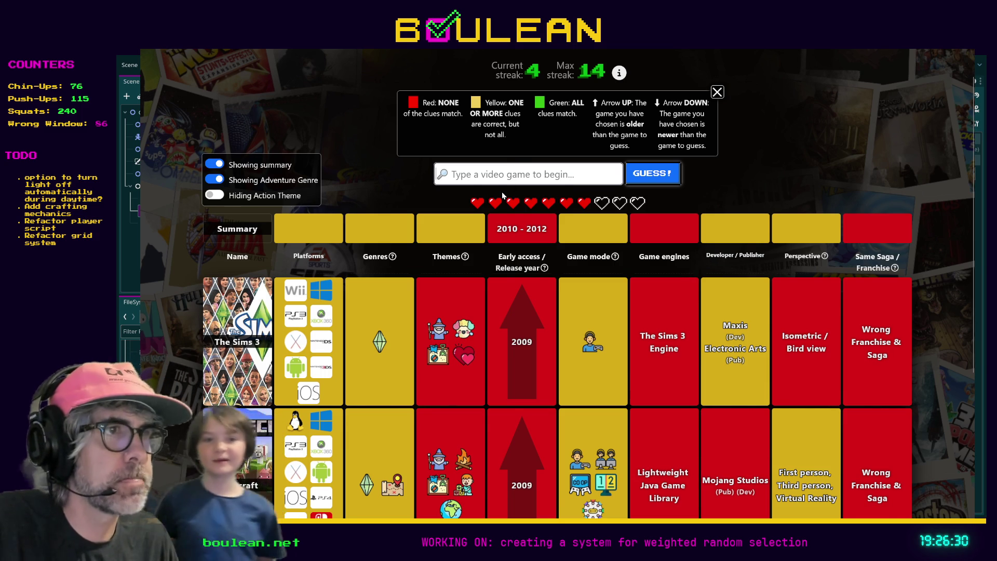
scroll(502, 195, "down", 2)
scroll(501, 195, "up", 2)
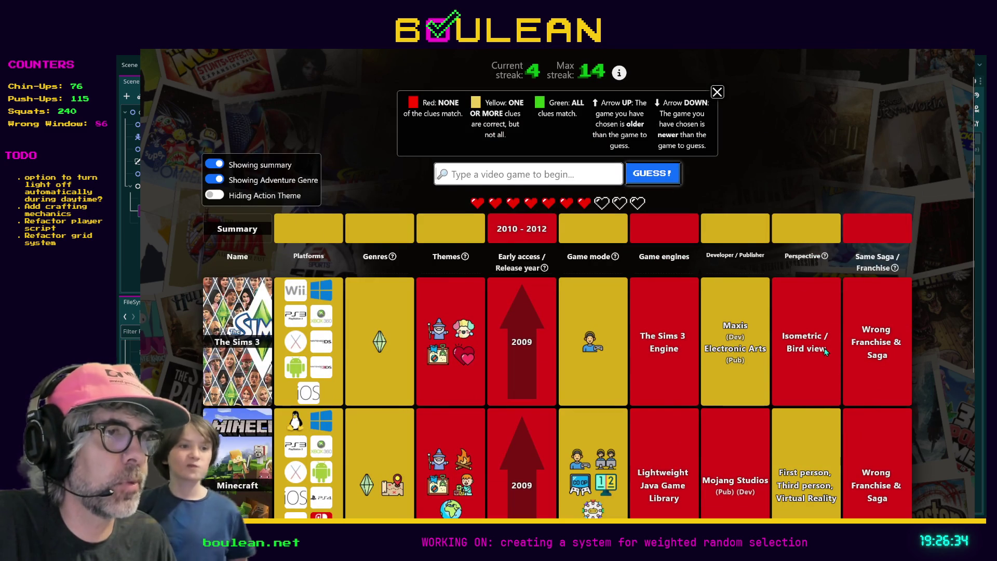
scroll(824, 348, "down", 2)
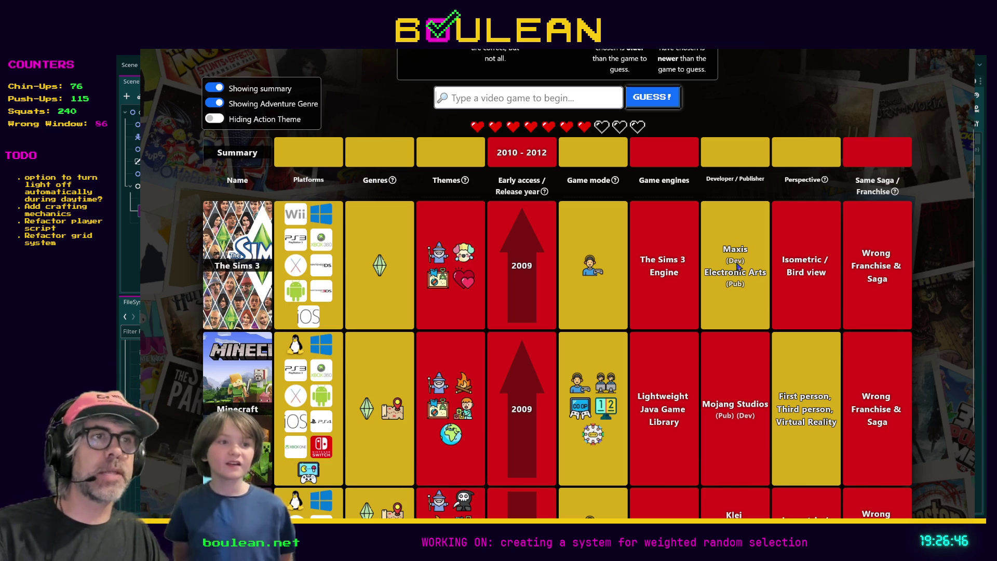
left_click(537, 94)
type("Sim")
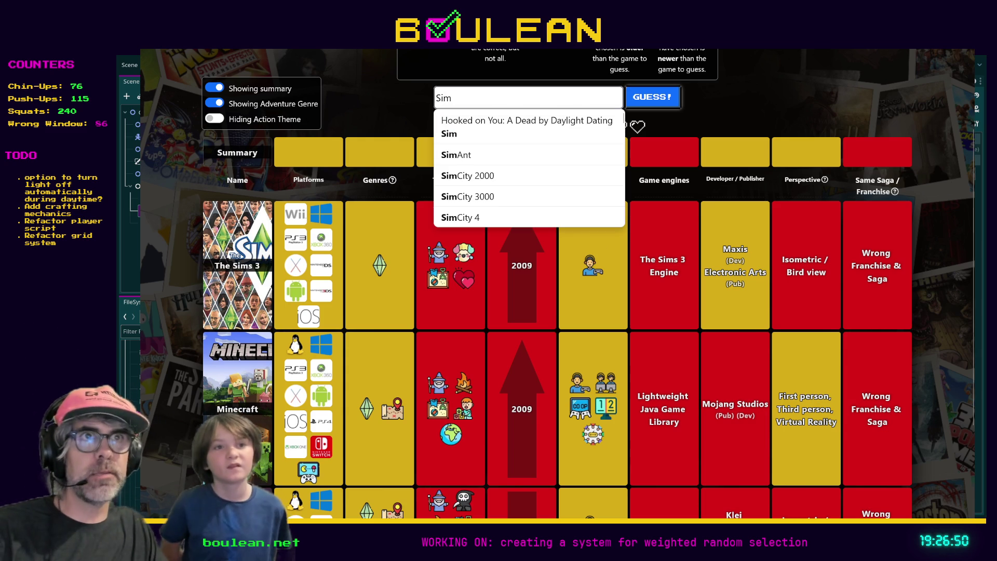
Pick SimCity (new) from the suggestions and submit it as the fourth guess.
scroll(542, 134, "down", 3)
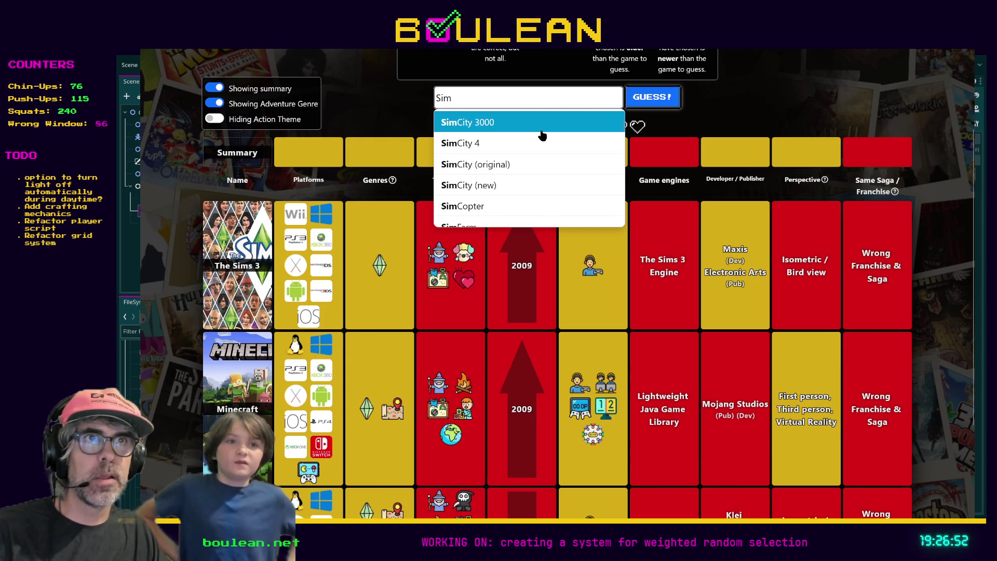
scroll(542, 135, "down", 2)
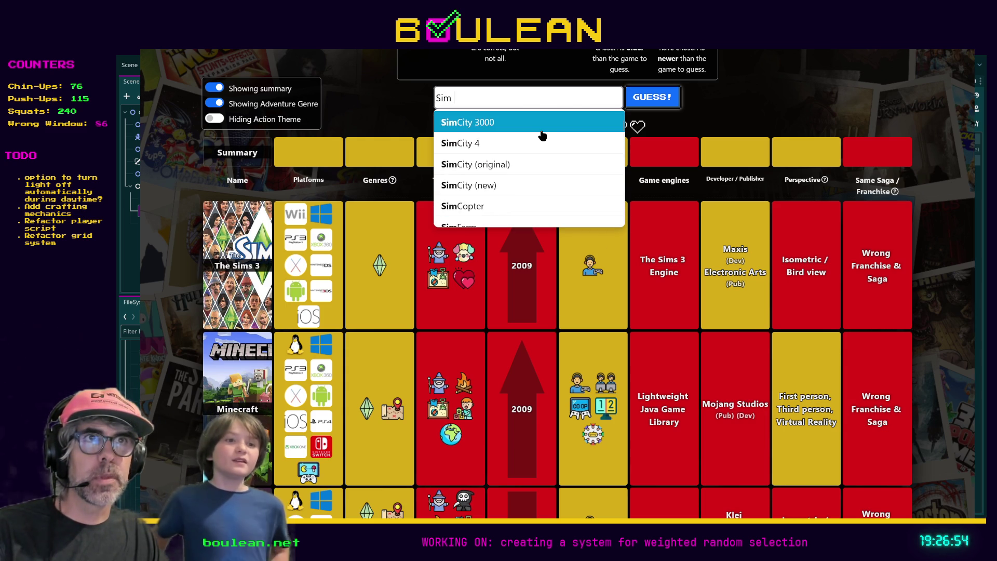
scroll(522, 136, "down", 3)
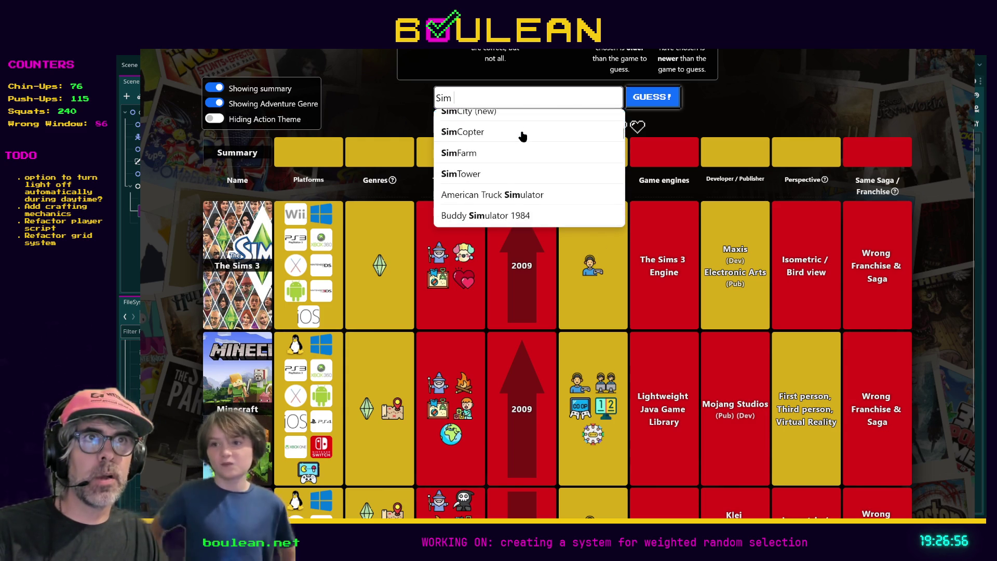
left_click(480, 125)
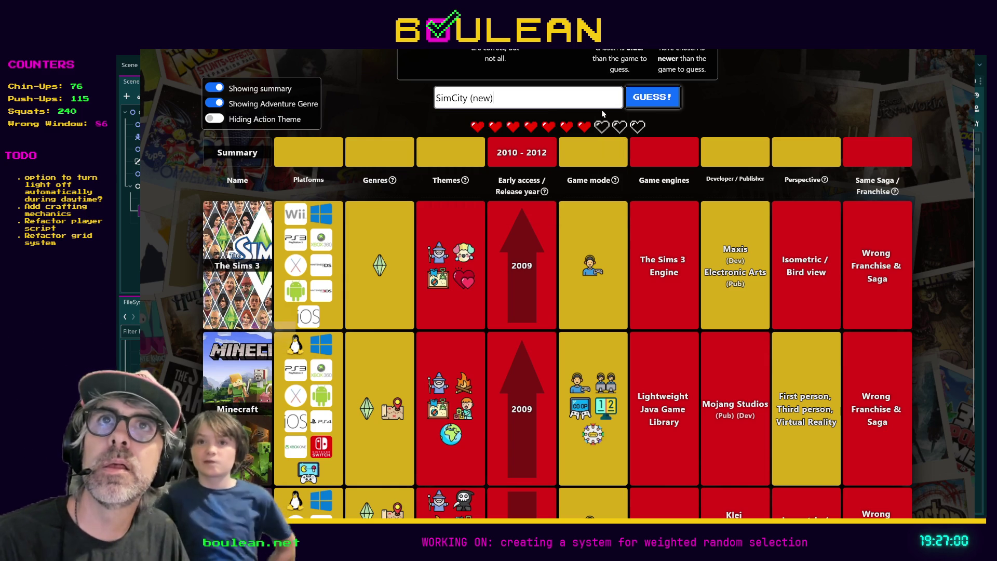
scroll(652, 127, "up", 2)
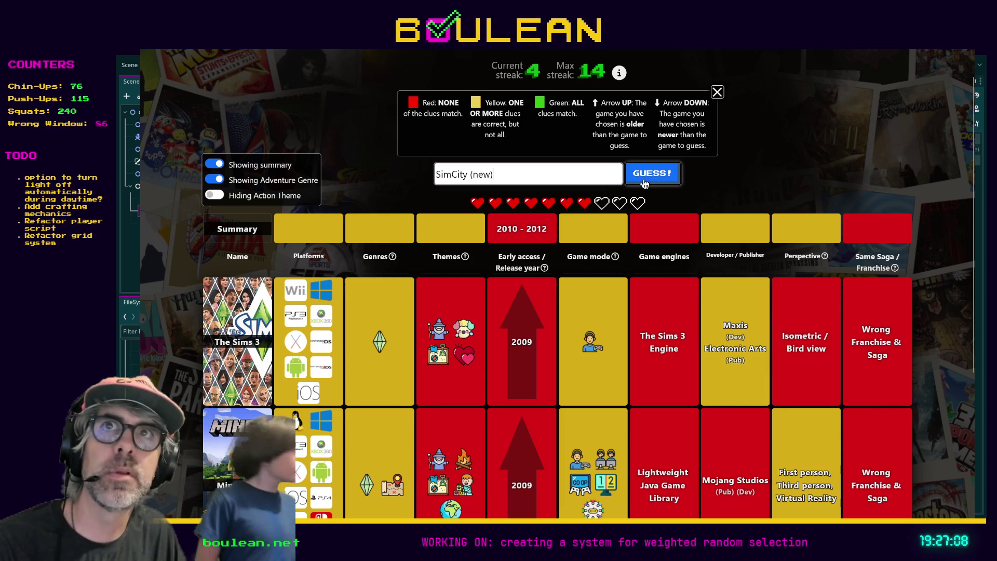
left_click(654, 181)
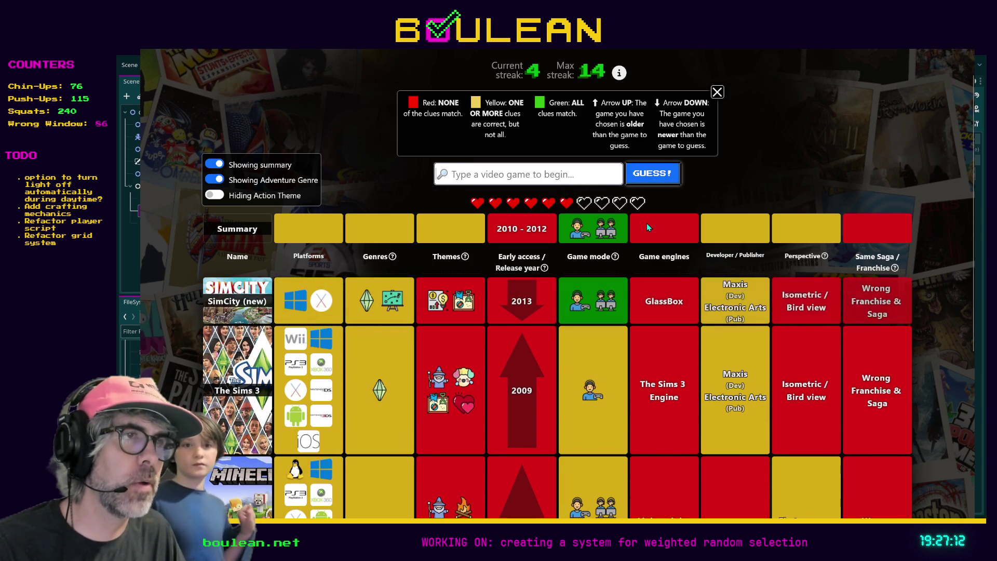
scroll(647, 222, "down", 2)
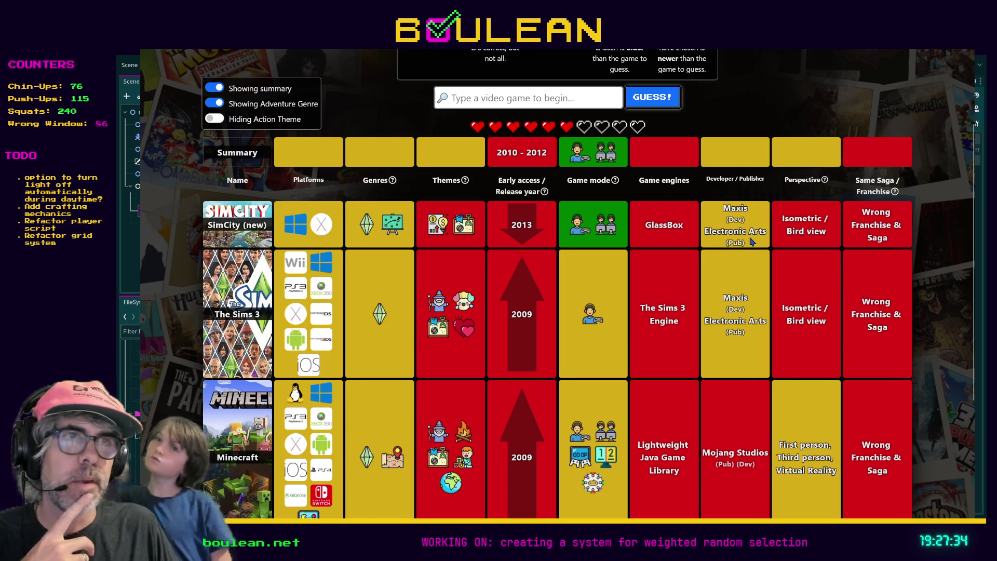
scroll(738, 259, "up", 2)
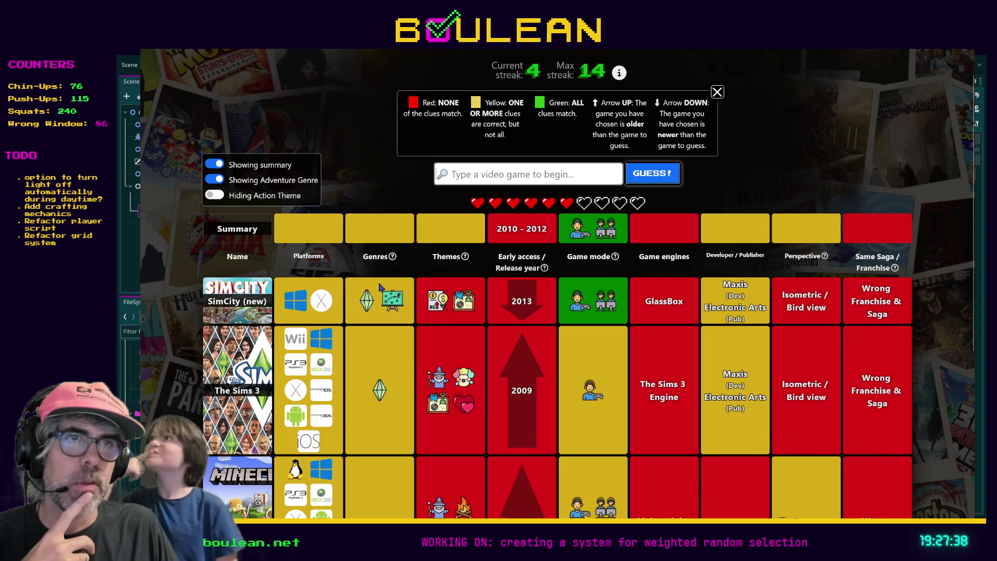
scroll(379, 286, "down", 2)
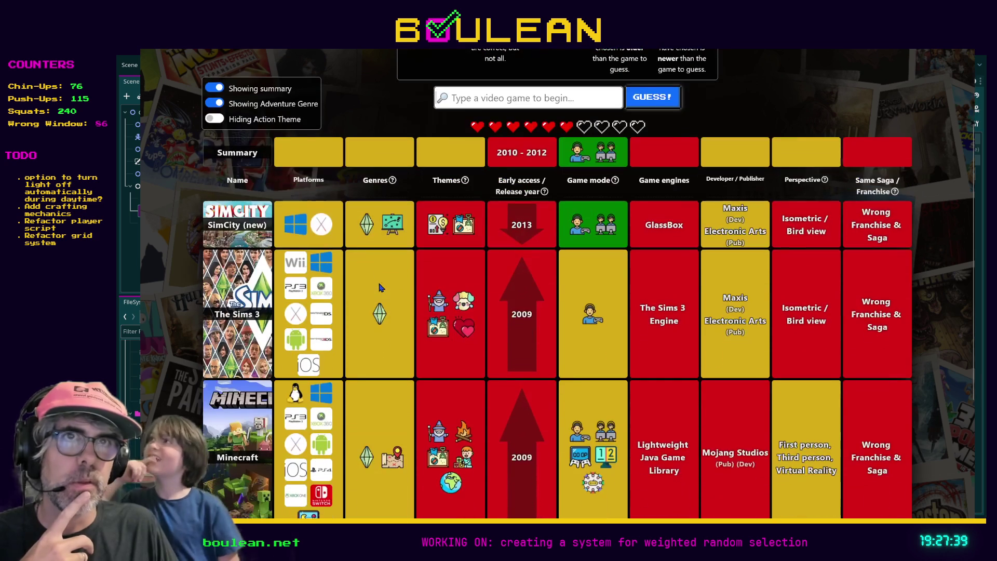
left_click(213, 119)
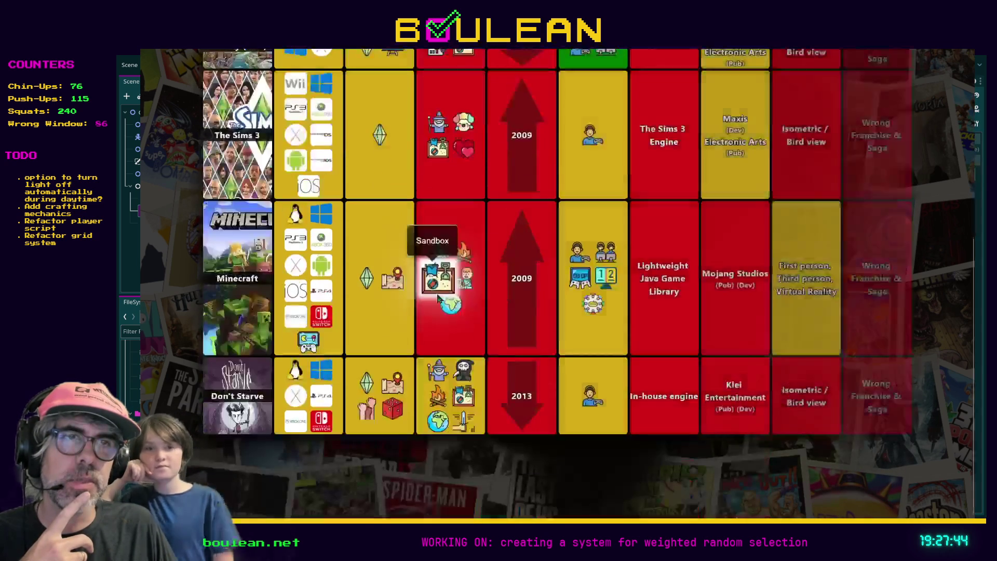
scroll(441, 276, "down", 3)
scroll(451, 306, "up", 5)
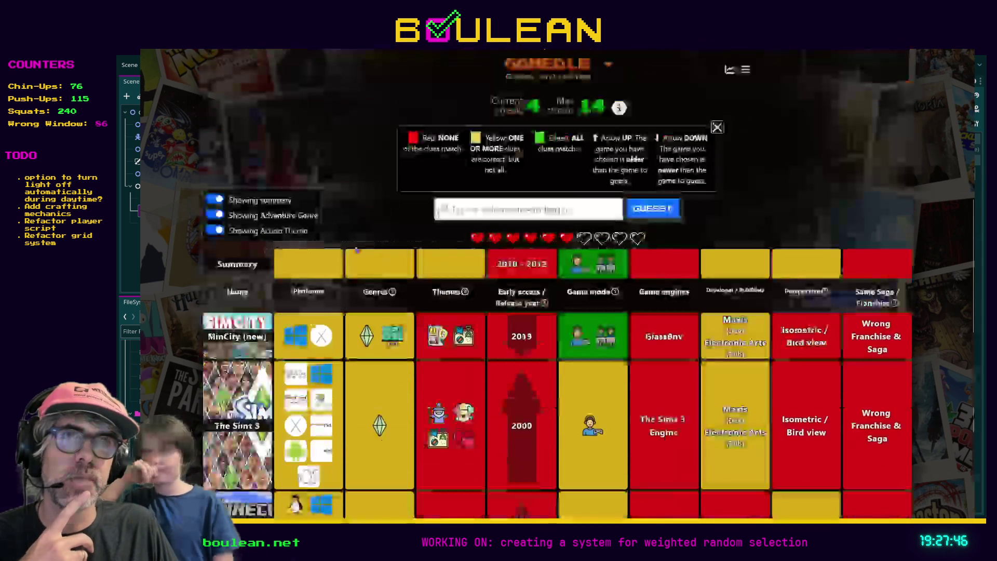
left_click(213, 230)
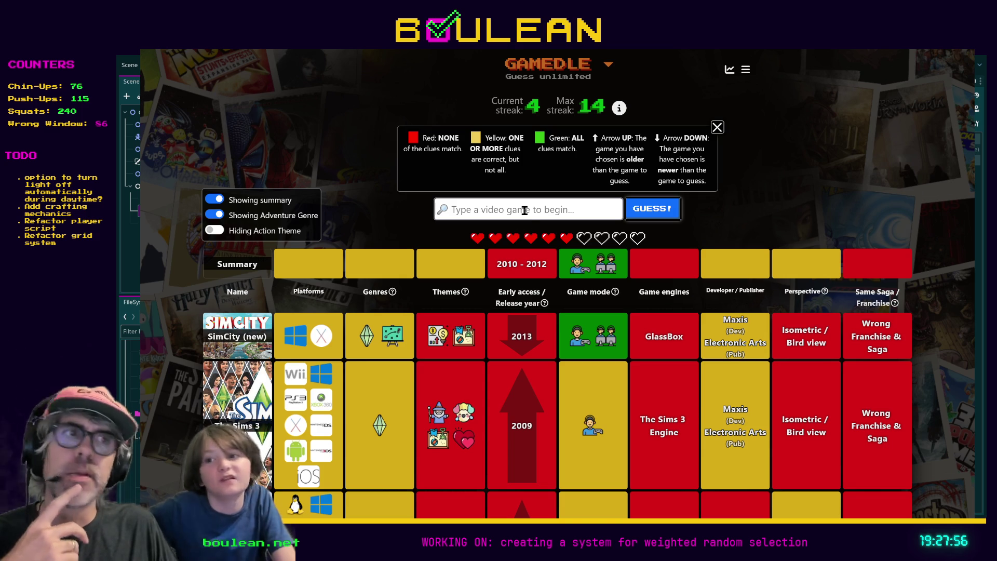
scroll(499, 234, "down", 1)
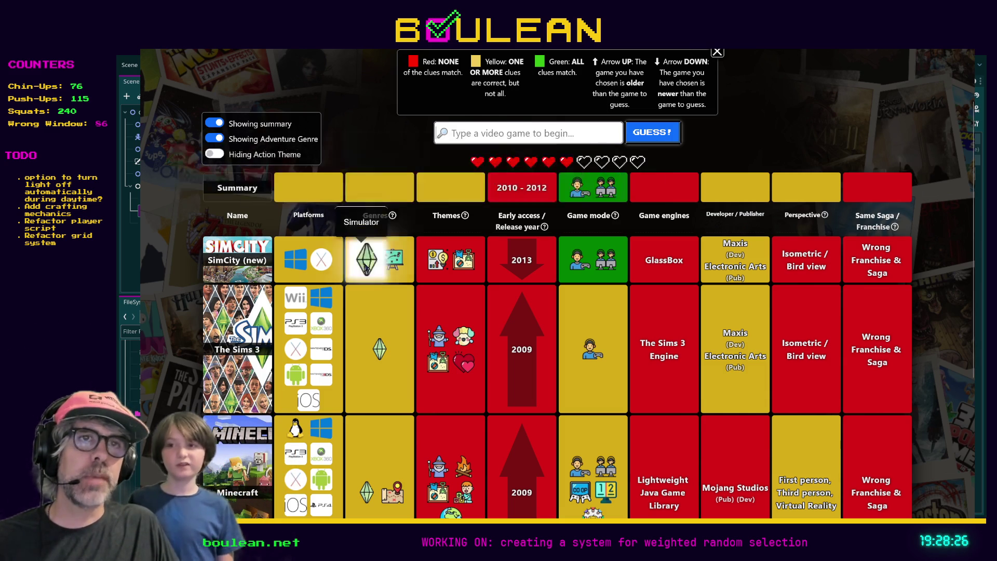
Enter NBA 2K11 in the guess field from the 'NBA' autocompletion.
left_click(529, 134)
type("NBA")
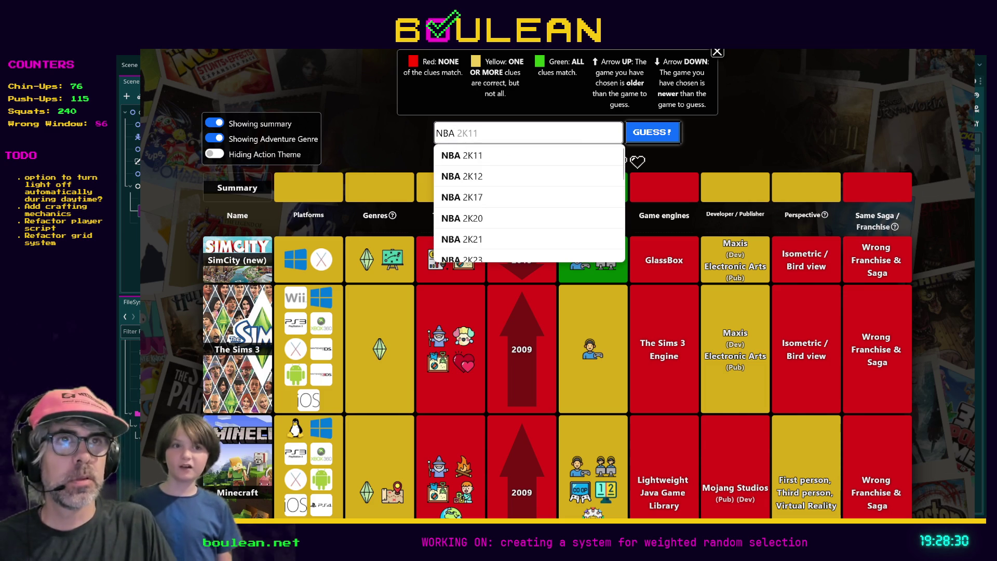
key("Down")
key("Return")
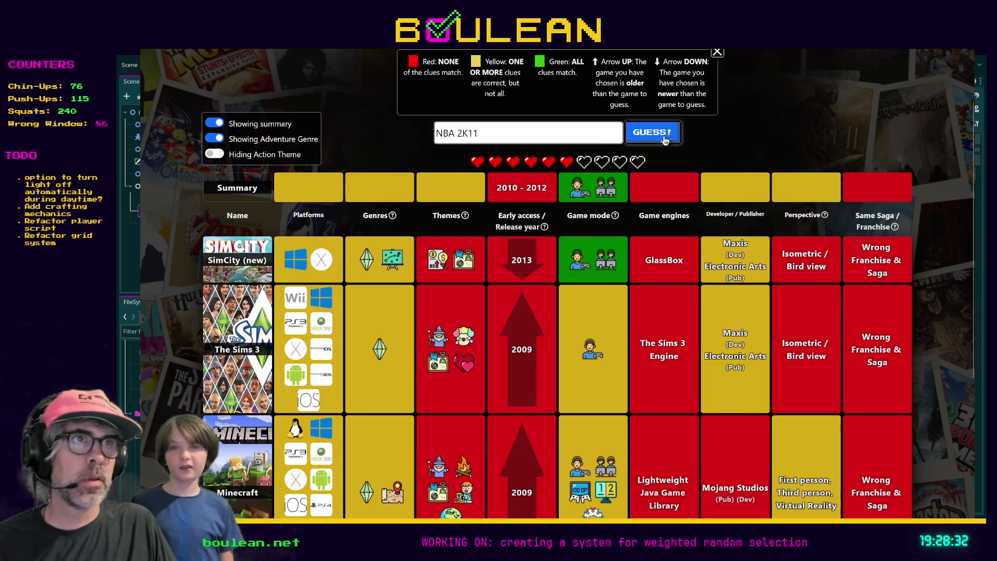
triple_click(589, 132)
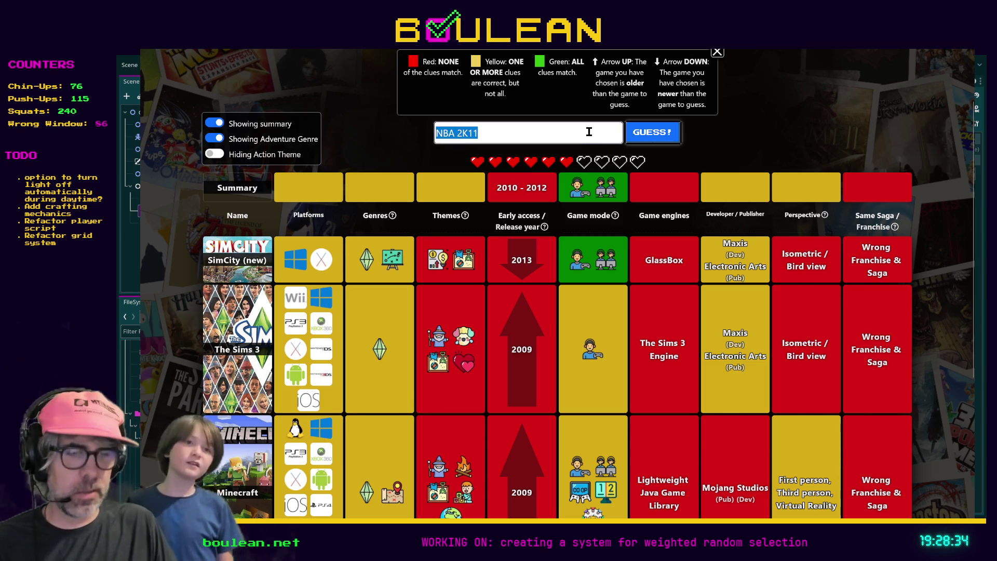
type("Madden2k")
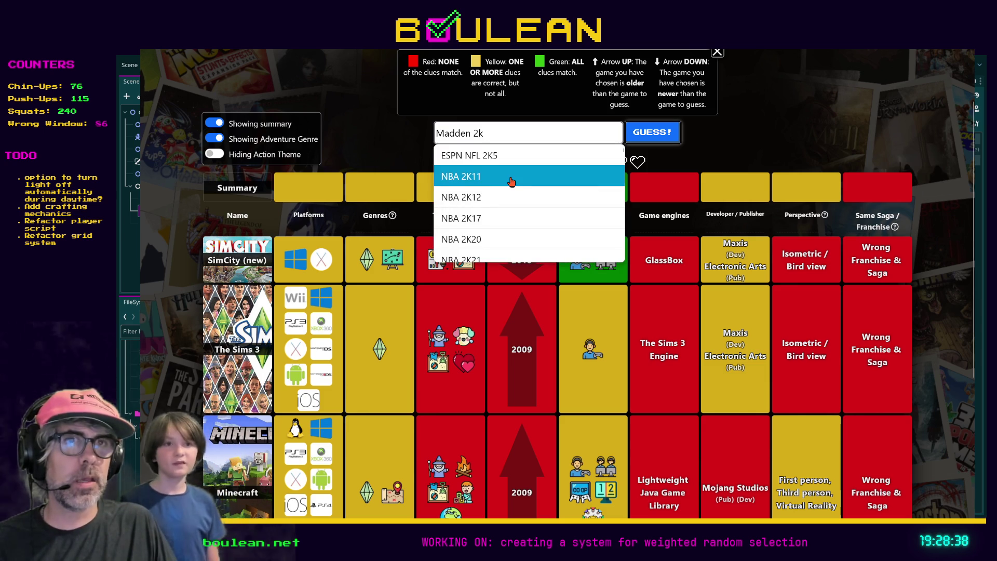
left_click(530, 175)
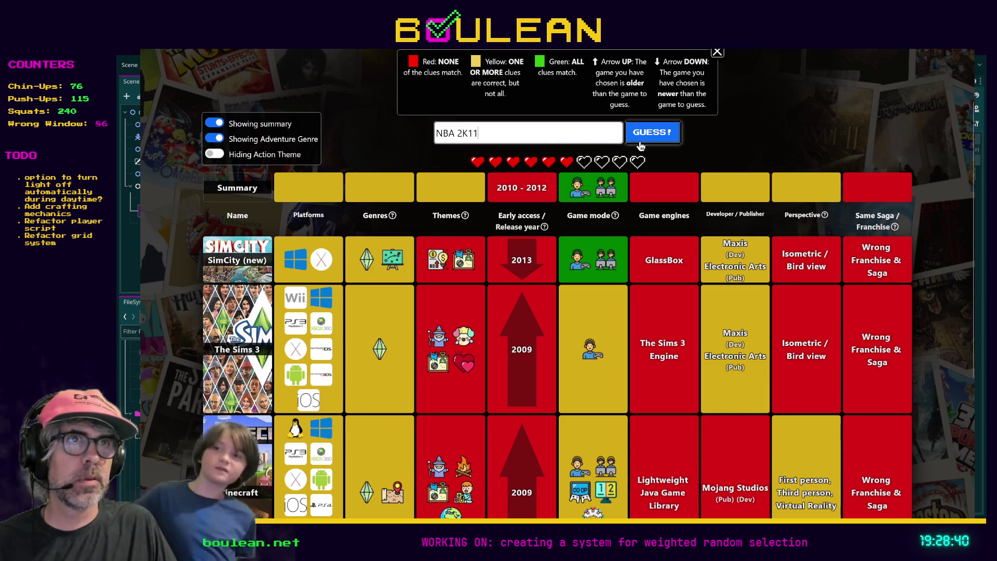
Try 'Madden' instead, then switch back to NBA 2K11 and submit it.
left_click(569, 138)
type("Madden")
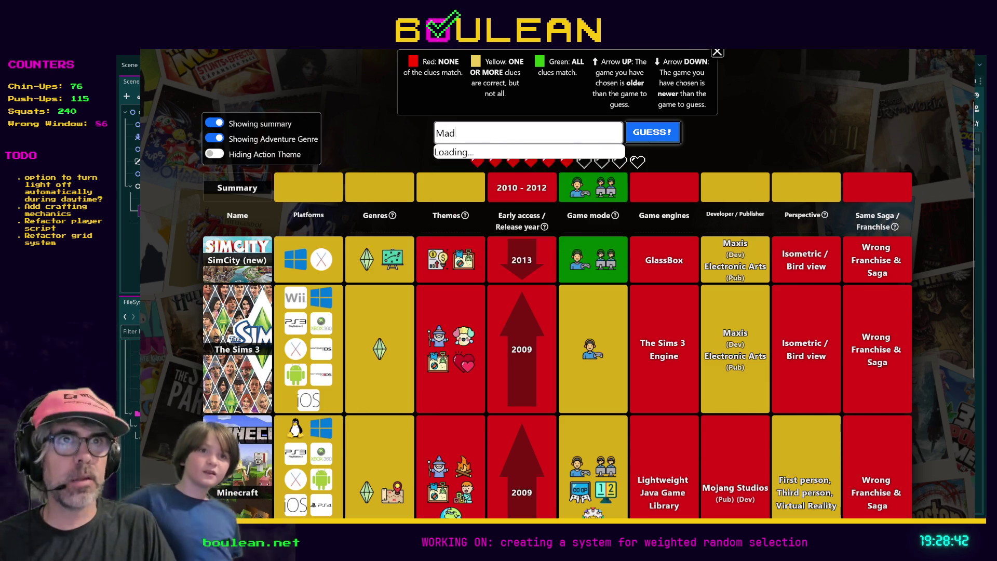
scroll(538, 166, "down", 2)
scroll(539, 164, "up", 2)
scroll(538, 164, "up", 1)
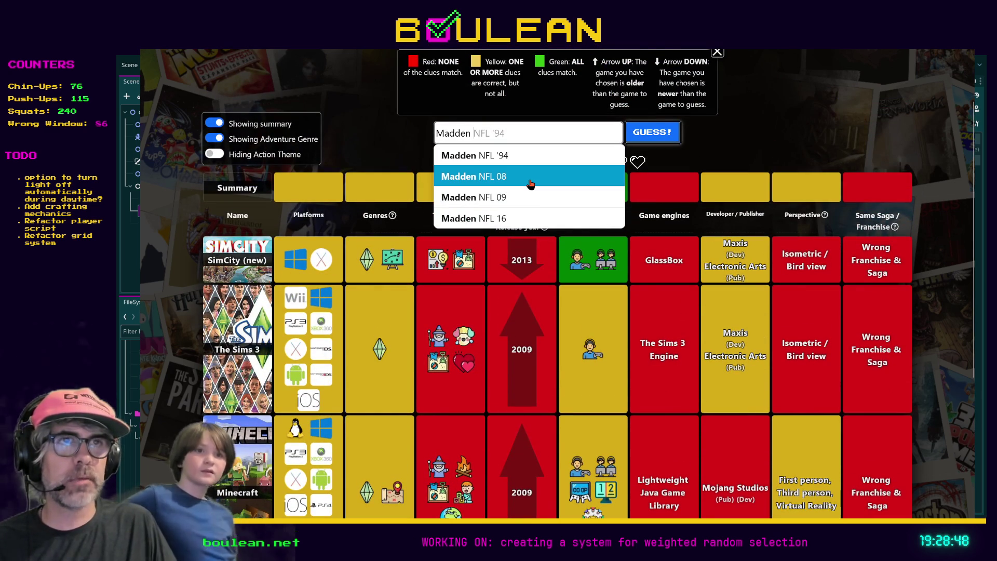
key("ctrl+a")
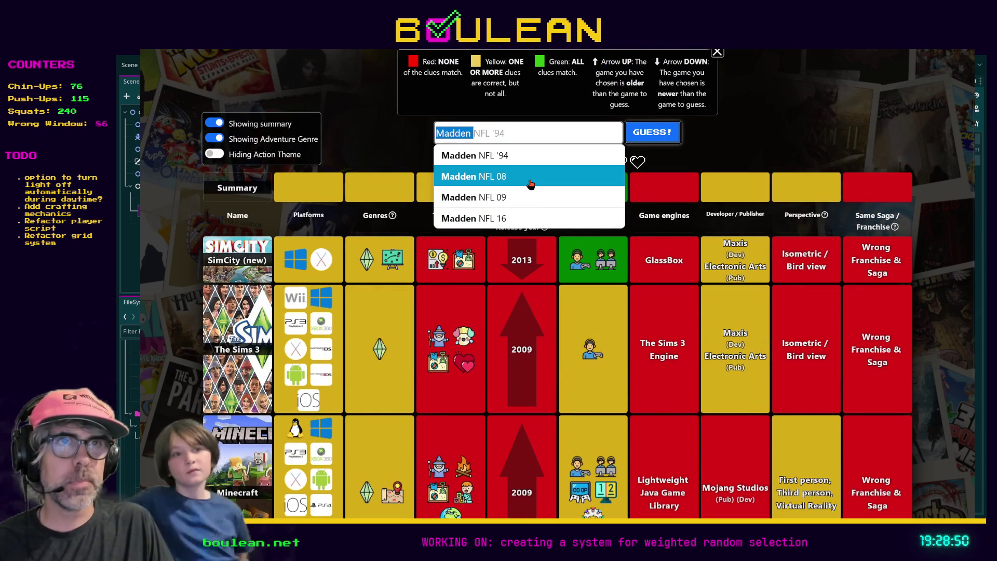
type("NBA")
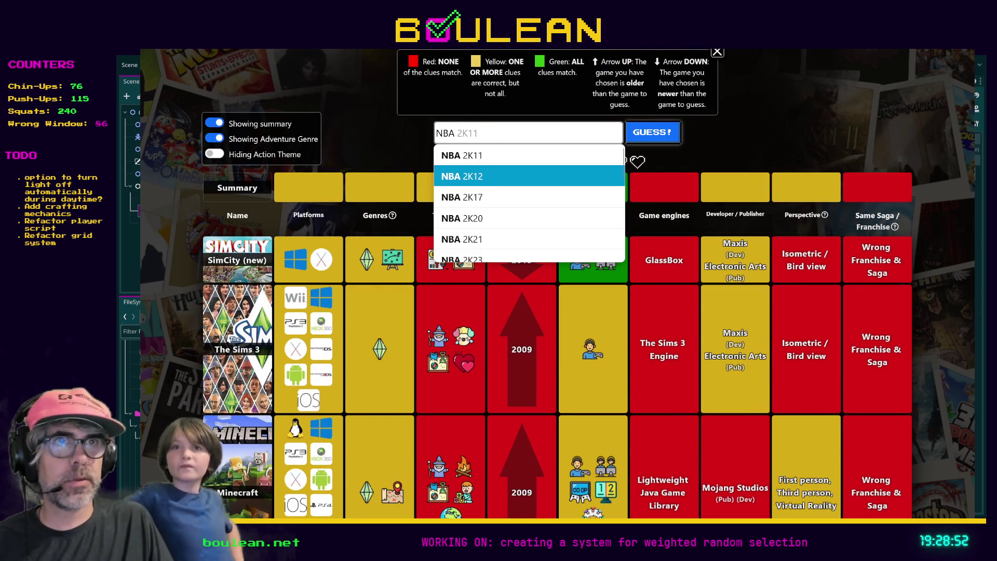
key("Tab")
left_click(662, 139)
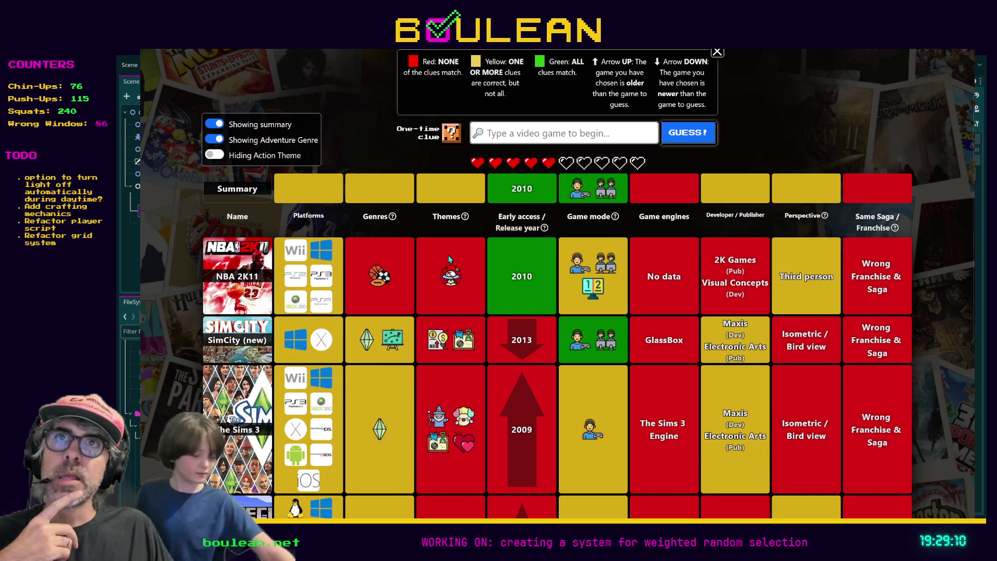
mouse_move(466, 229)
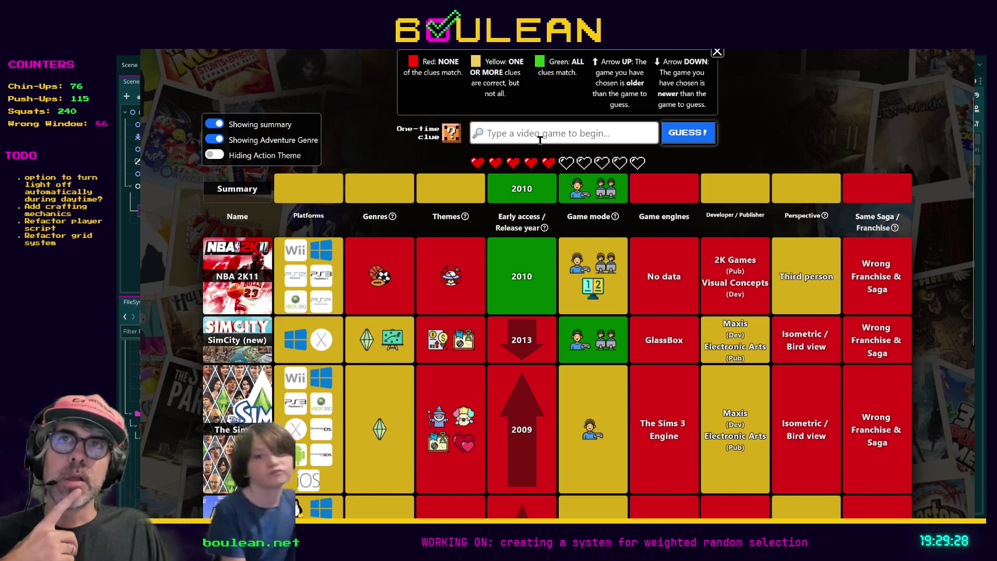
scroll(540, 156, "down", 1)
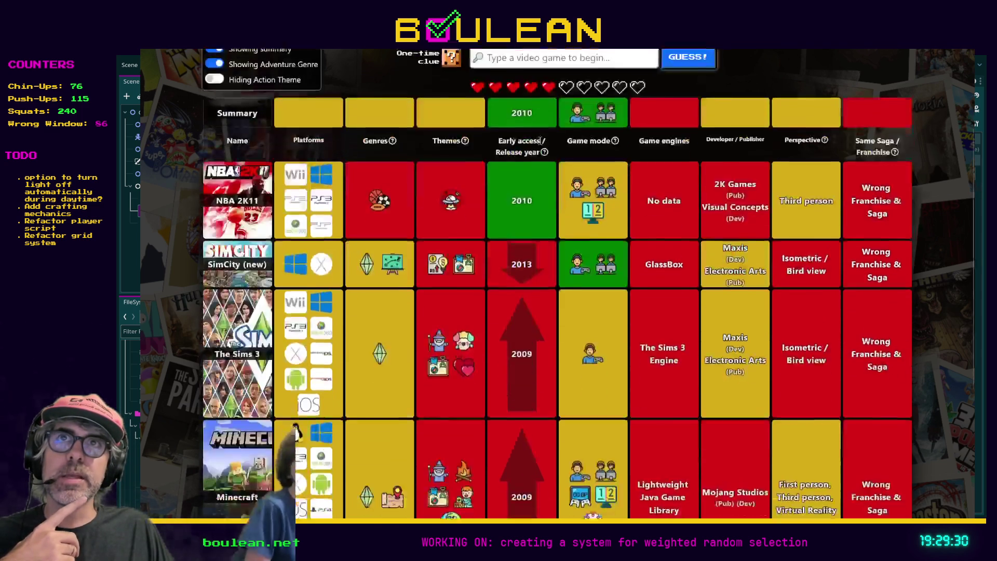
scroll(545, 161, "up", 1)
mouse_move(382, 284)
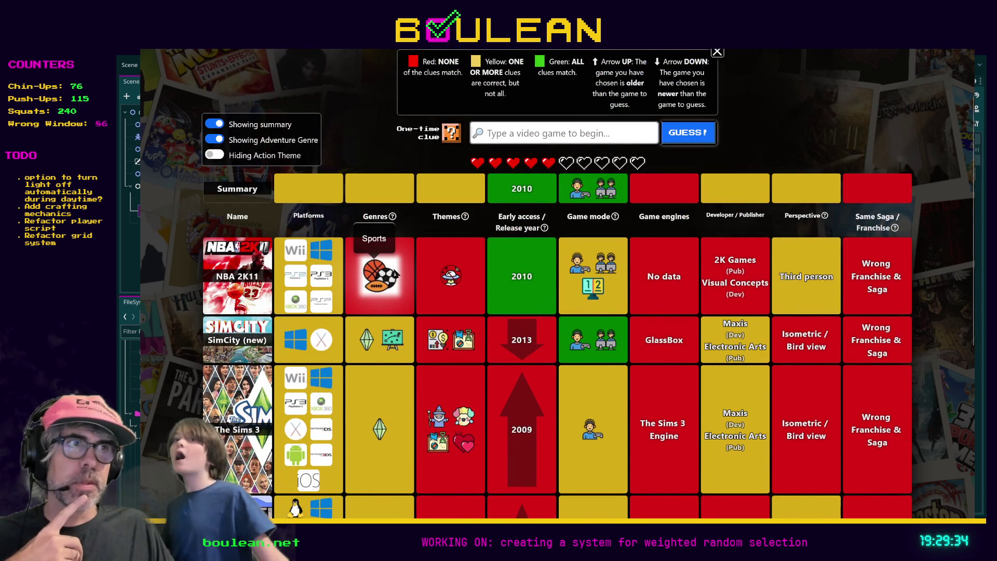
scroll(795, 301, "down", 5)
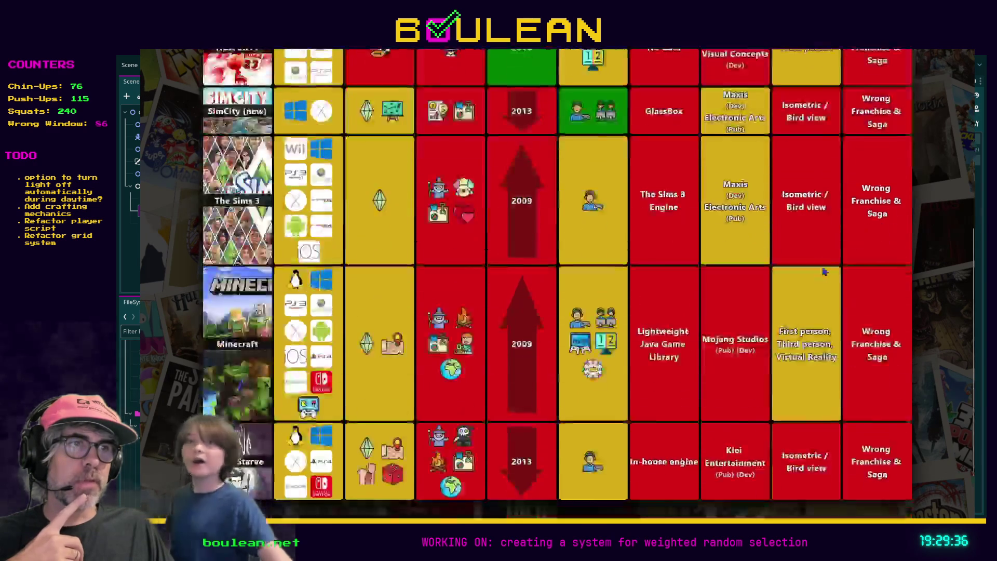
scroll(818, 345, "up", 2)
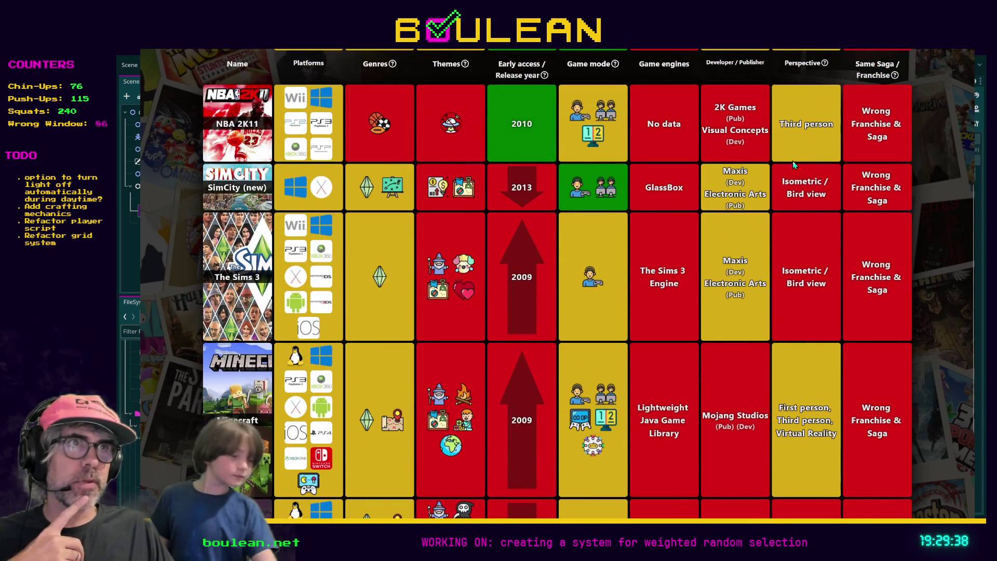
scroll(798, 227, "up", 2)
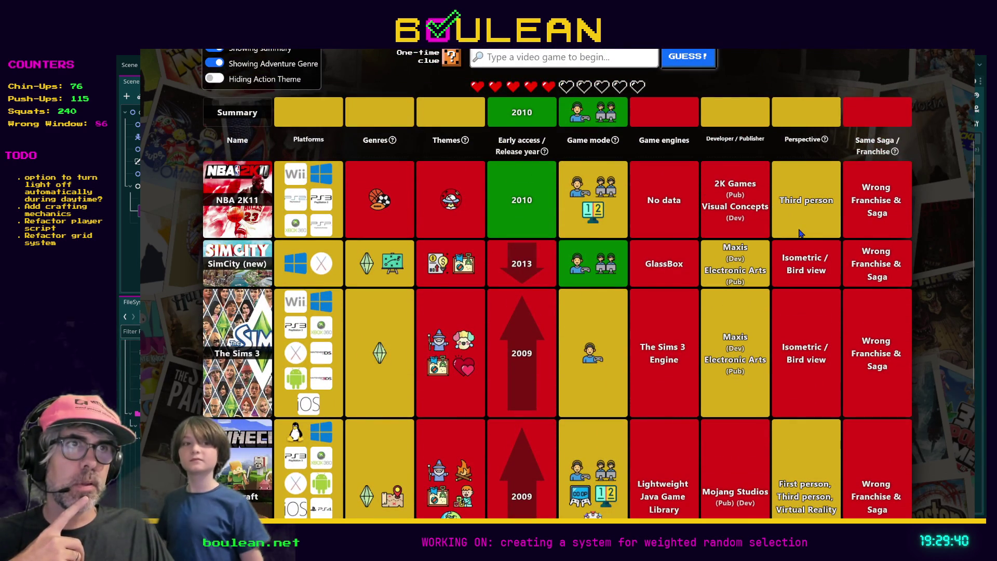
mouse_move(455, 267)
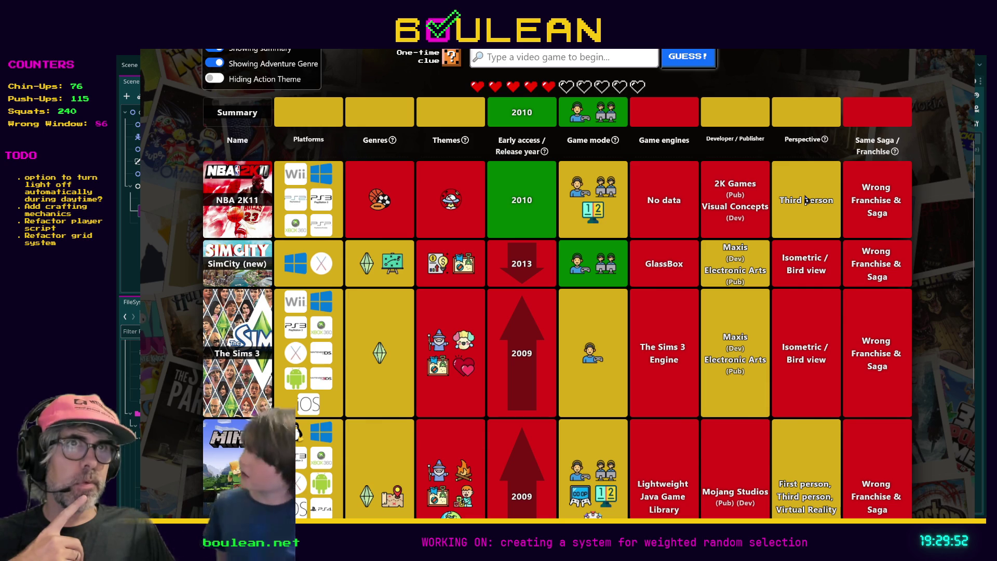
scroll(806, 200, "up", 3)
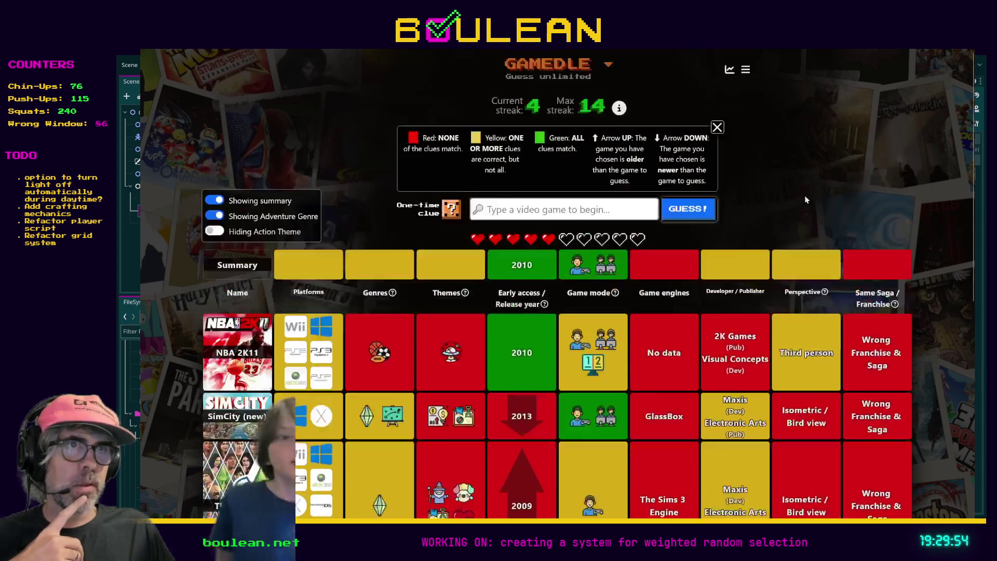
Type 'Need For' into the guess field and dismiss the suggestion list.
mouse_move(524, 337)
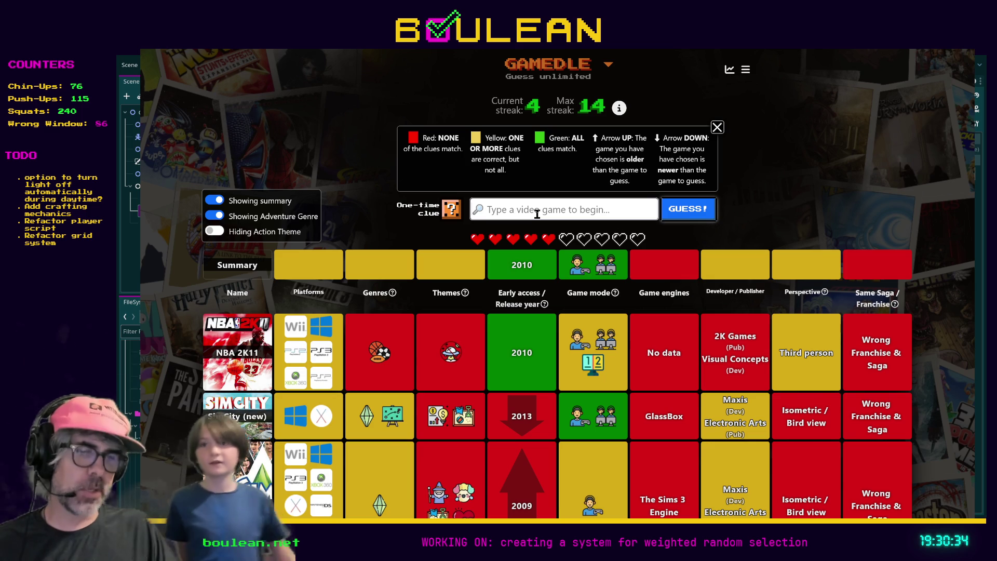
type("Need")
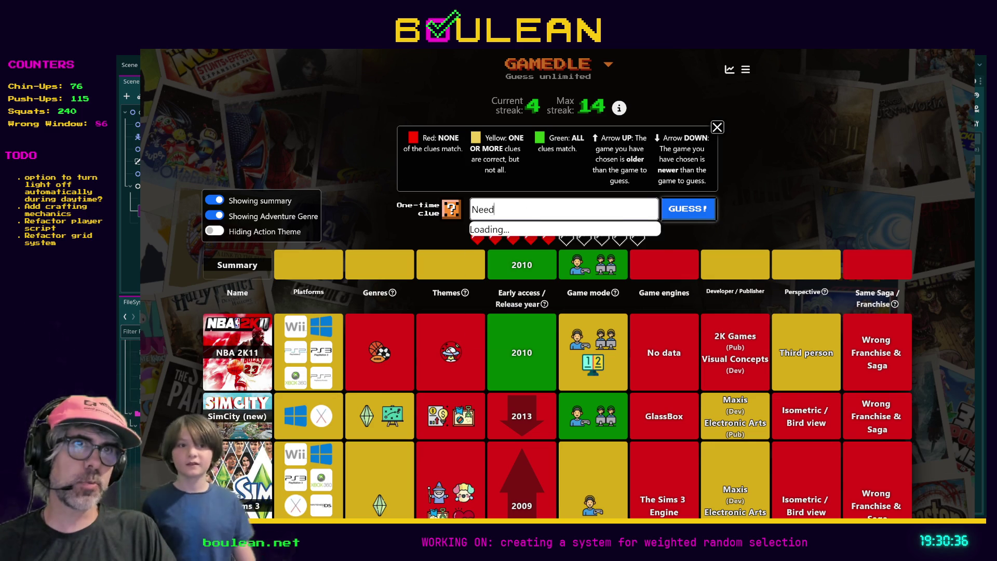
type(" For Spe")
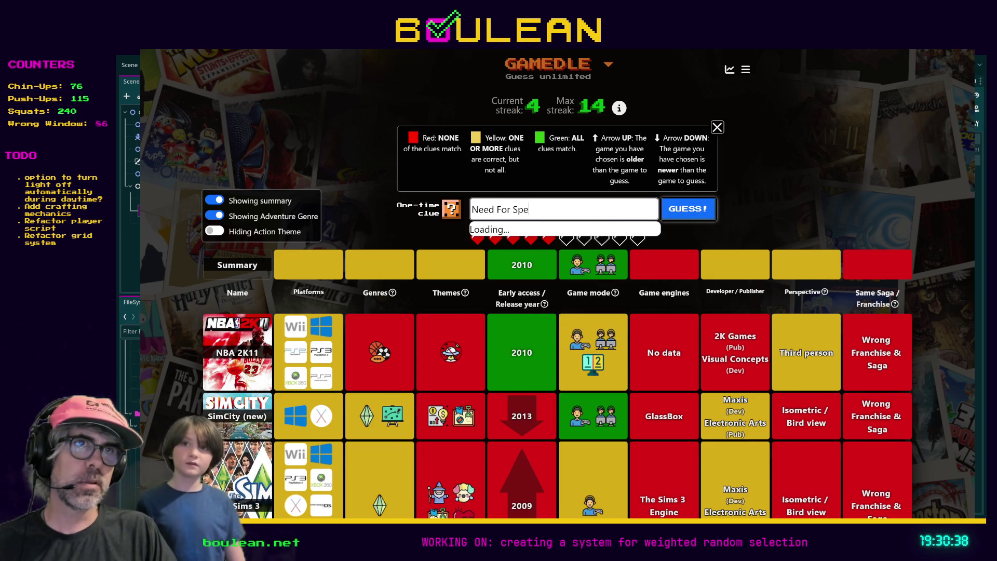
key("Escape")
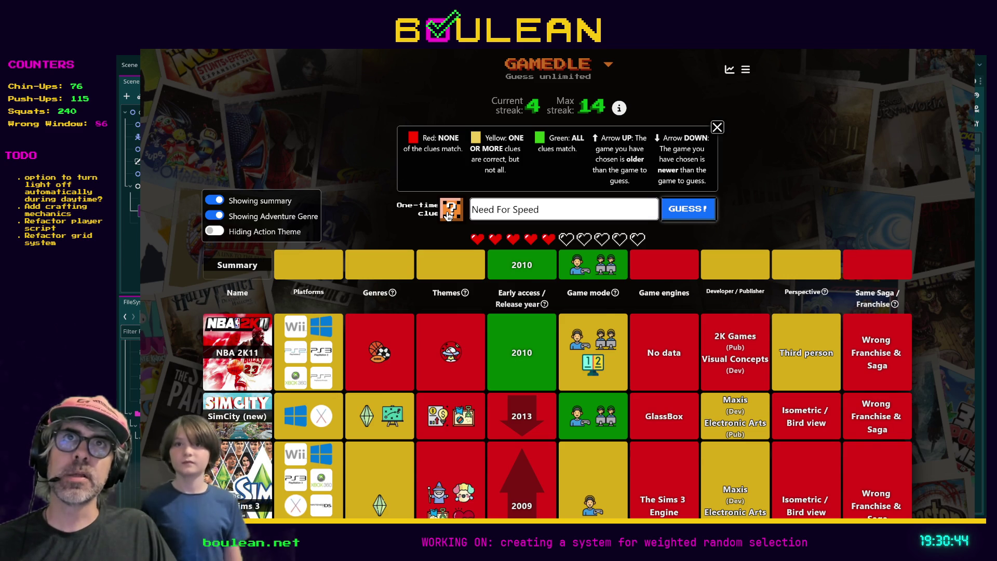
Reveal the perspective clue (First person, Third person) and retype 'Need for Speed'.
left_click(450, 213)
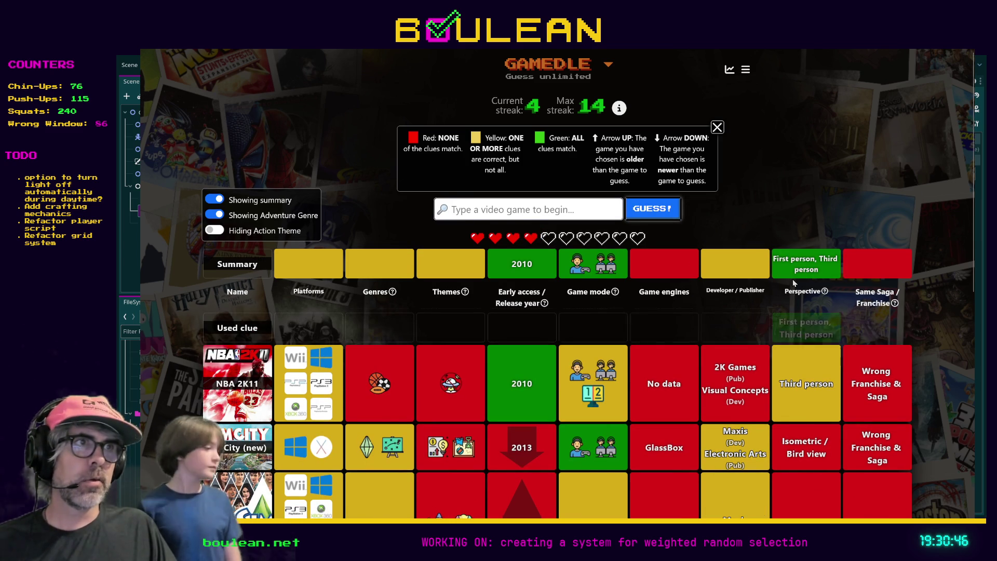
mouse_move(807, 319)
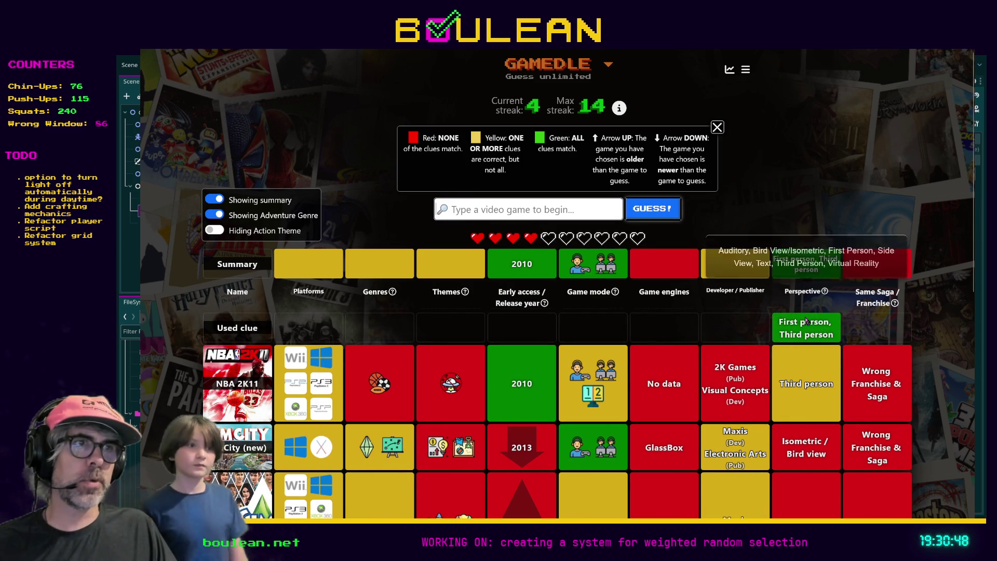
left_click(554, 213)
type("Need for Speed")
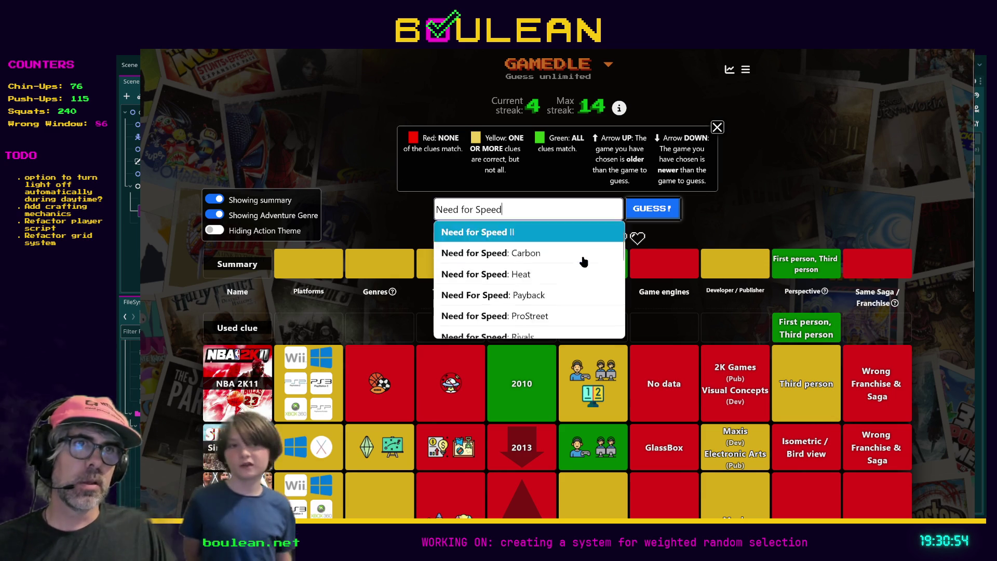
Choose Need for Speed: Most Wanted from the suggestions and submit it.
scroll(584, 261, "down", 3)
scroll(583, 261, "down", 1)
scroll(583, 267, "up", 2)
scroll(583, 270, "up", 3)
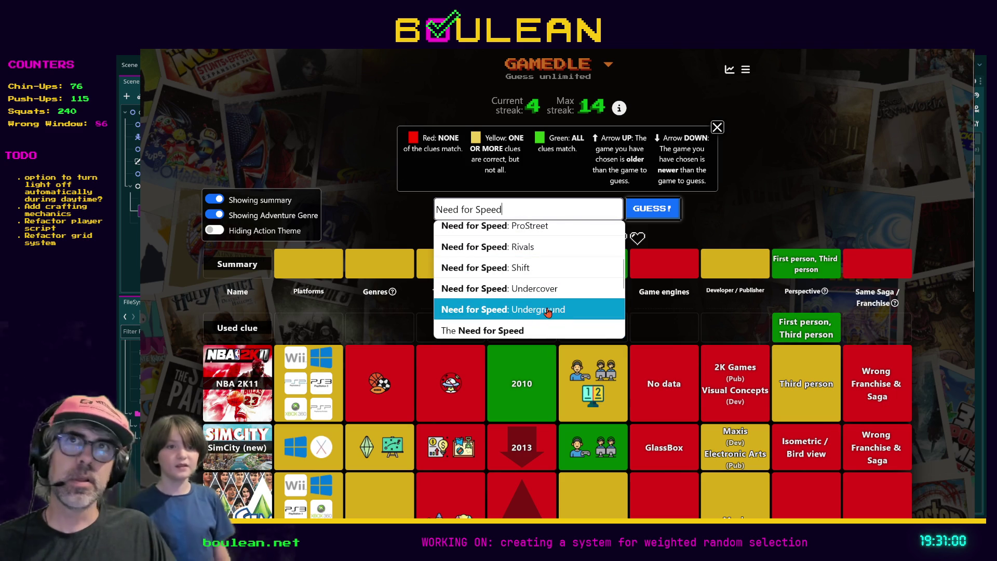
scroll(540, 293, "down", 3)
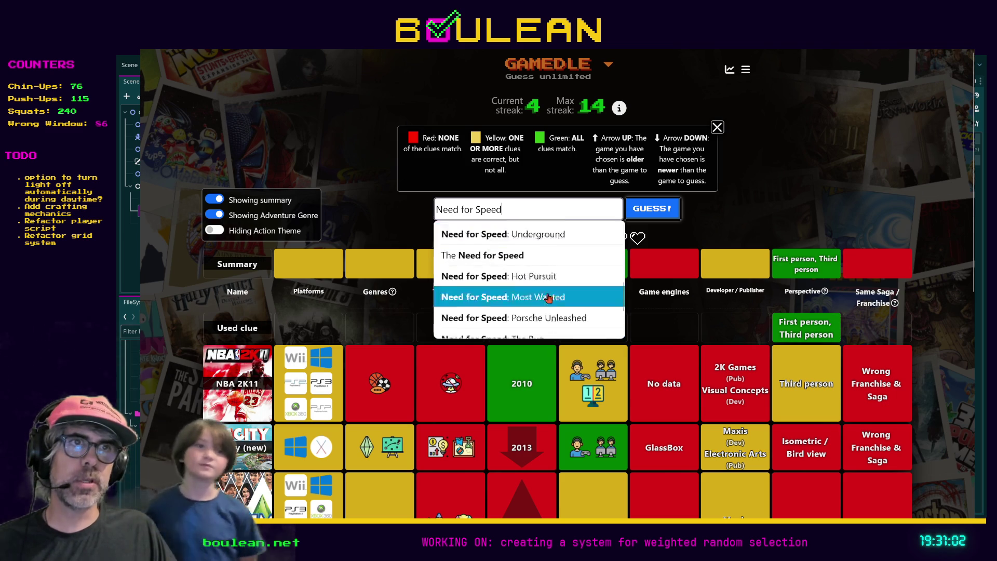
scroll(529, 238, "up", 1)
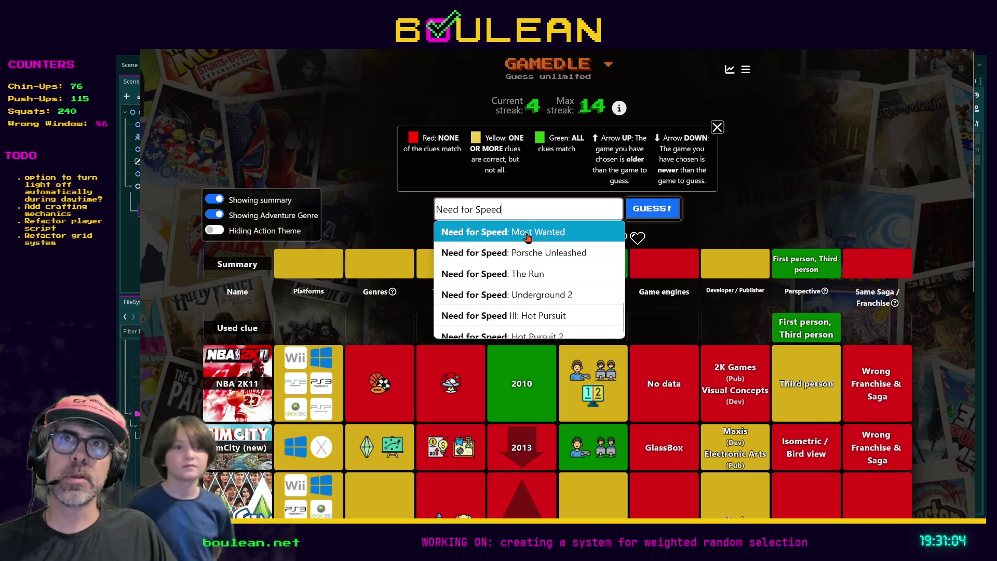
left_click(530, 239)
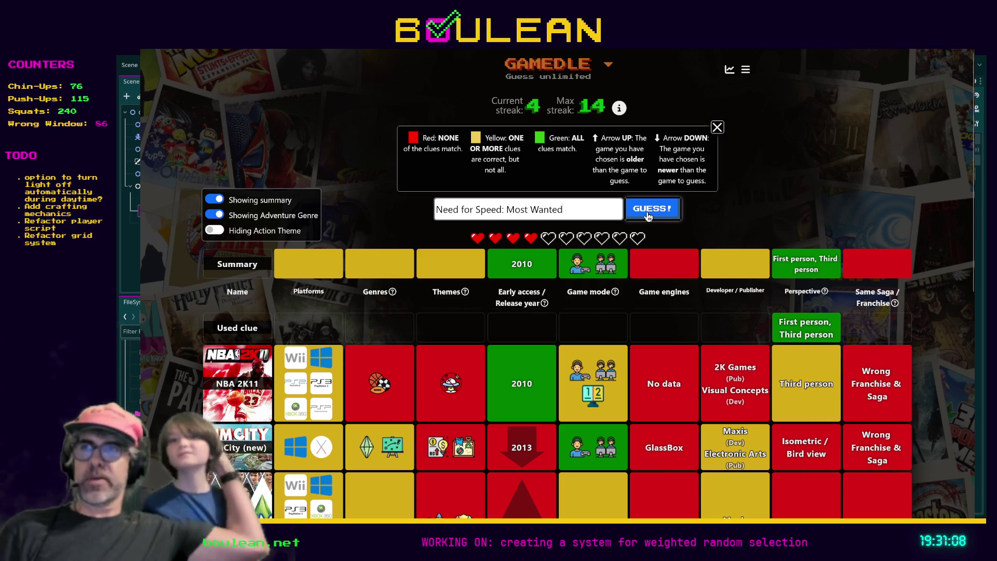
left_click(648, 216)
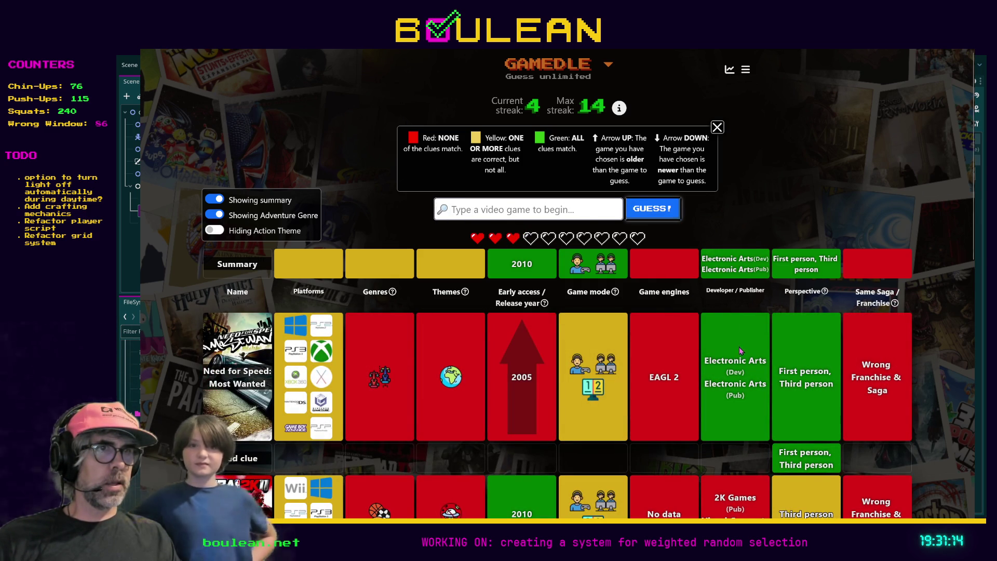
Inspect the genre and theme clues in the Need for Speed: Most Wanted row.
scroll(741, 356, "down", 2)
mouse_move(375, 307)
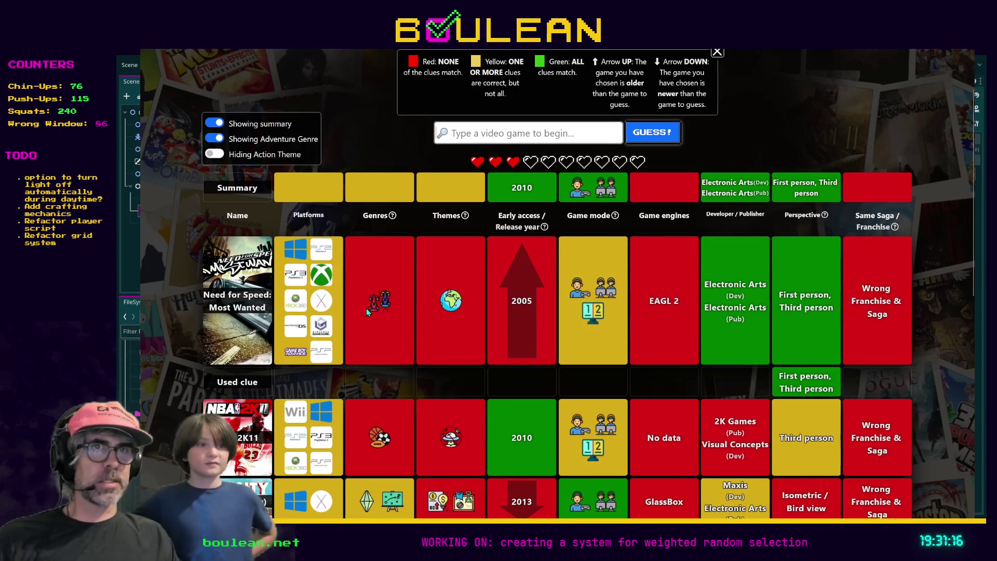
mouse_move(450, 310)
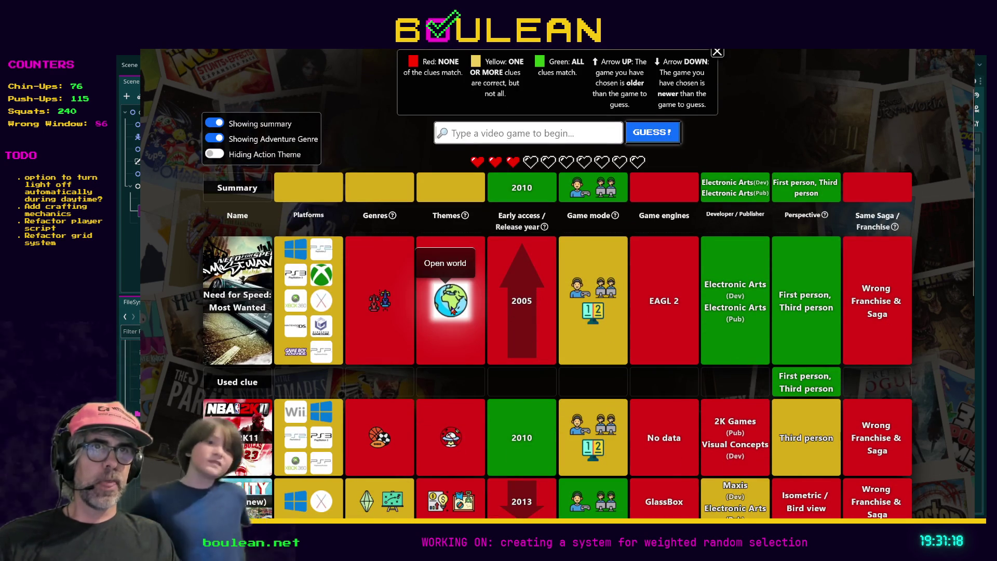
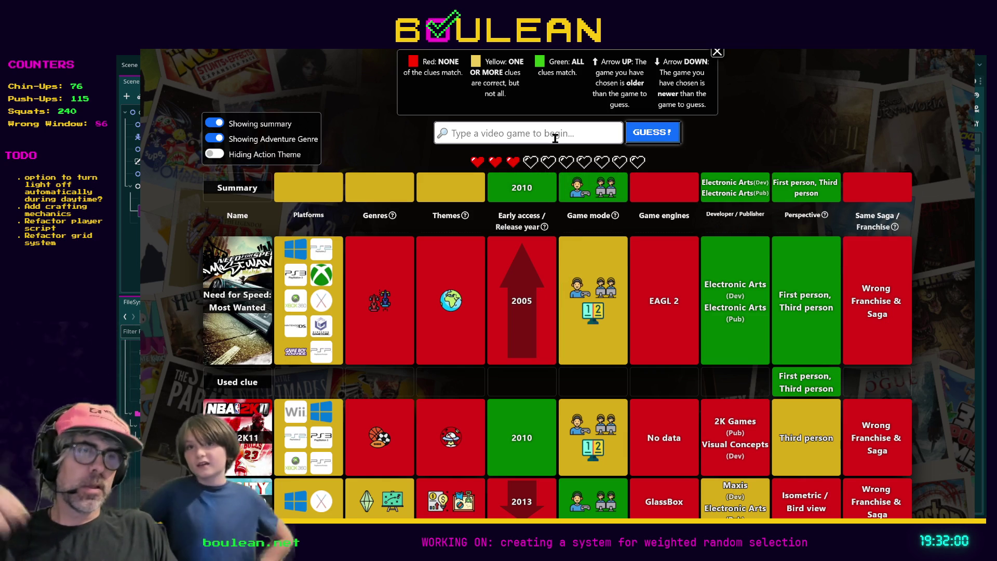
Search 'Goar', pick Goat Simulator from the suggestions and submit it as a guess.
type("Goat Si")
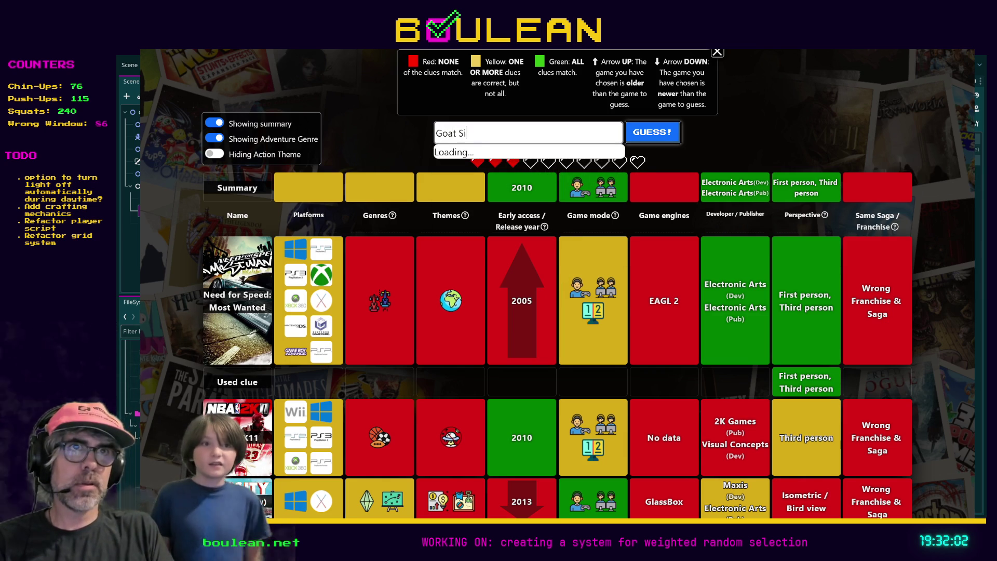
type("mulator")
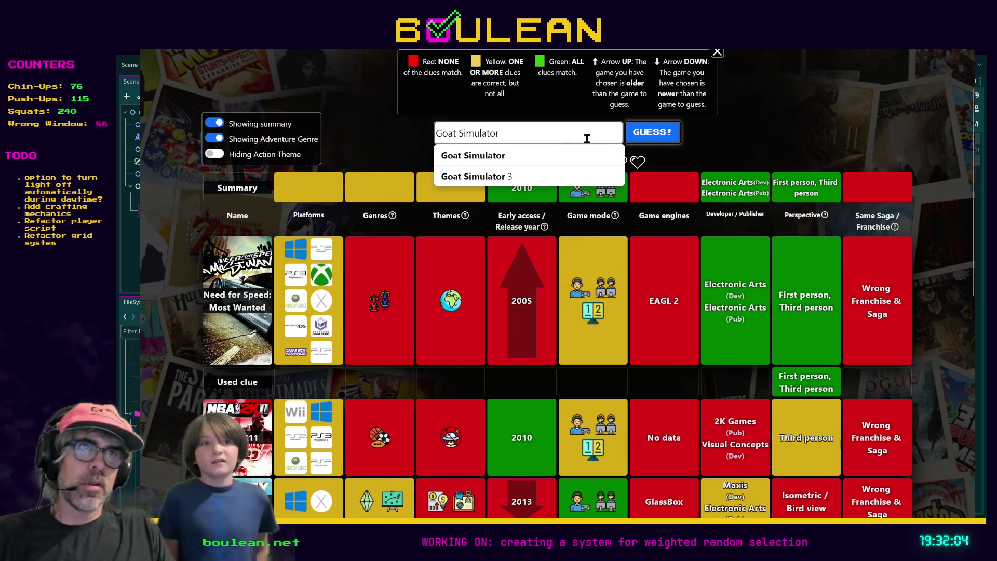
left_click(499, 156)
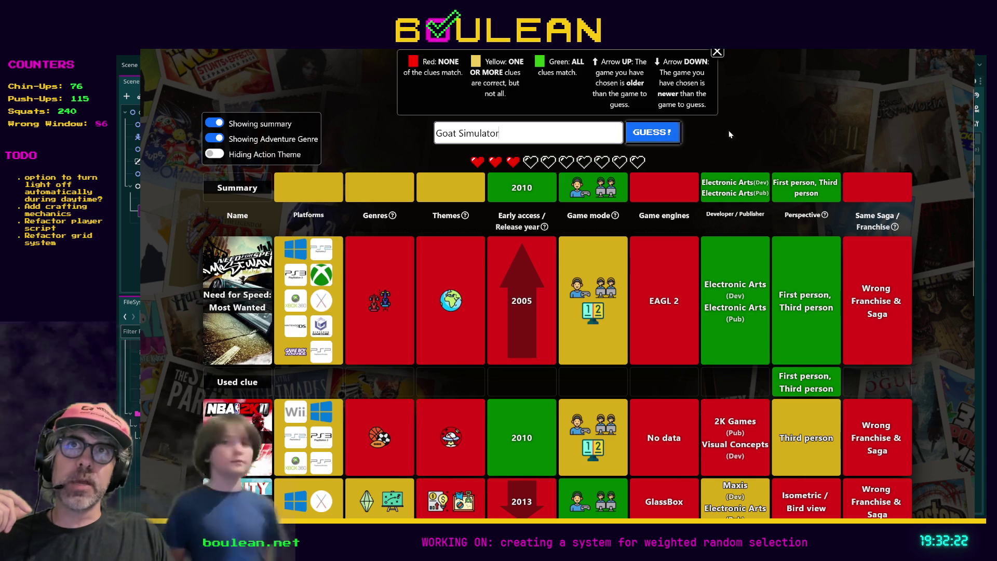
left_click(650, 134)
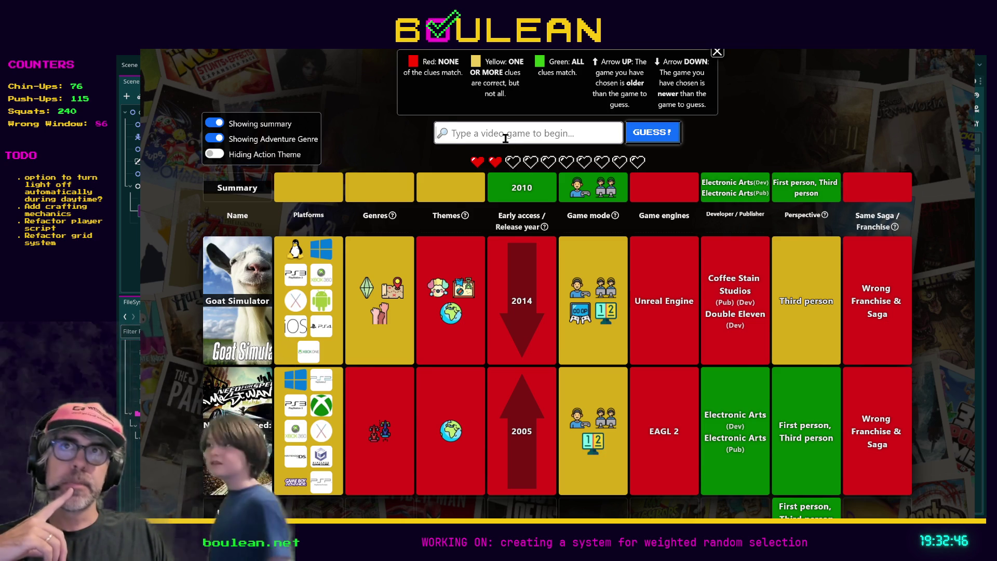
Switch the 'Showing Adventure Genre' toggle to 'Hiding Adventure Genre' and review the guess table.
scroll(512, 151, "down", 2)
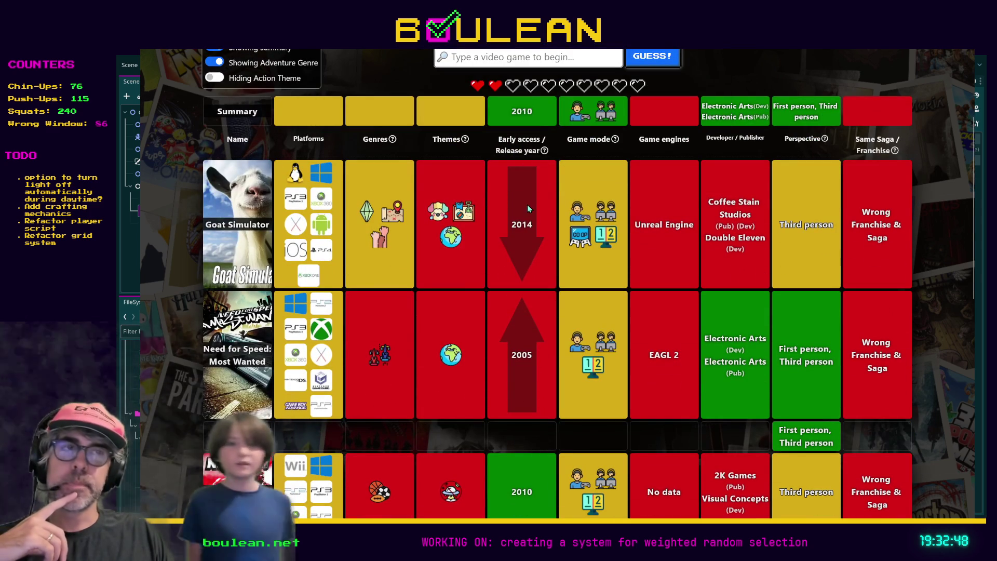
scroll(503, 215, "up", 3)
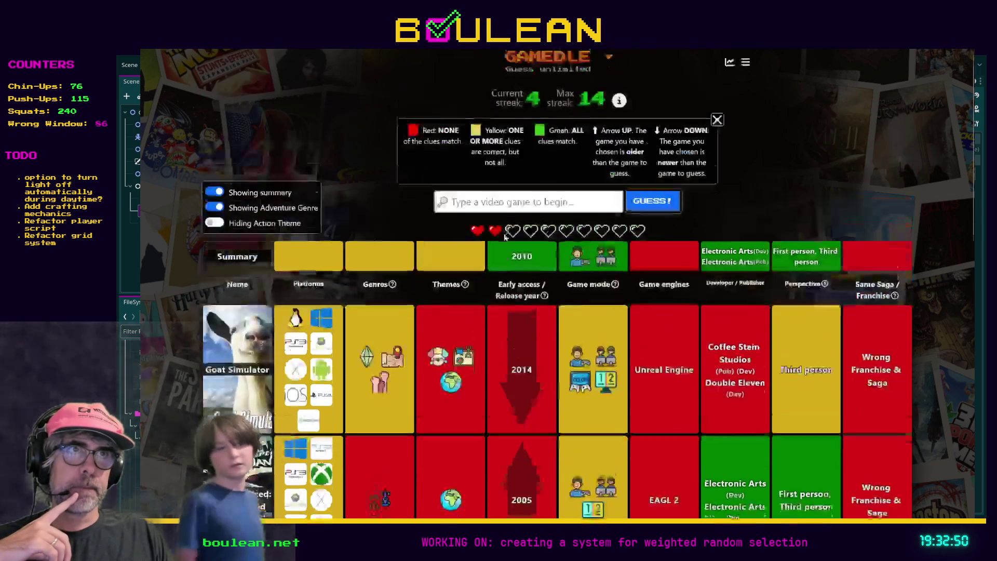
scroll(504, 236, "down", 2)
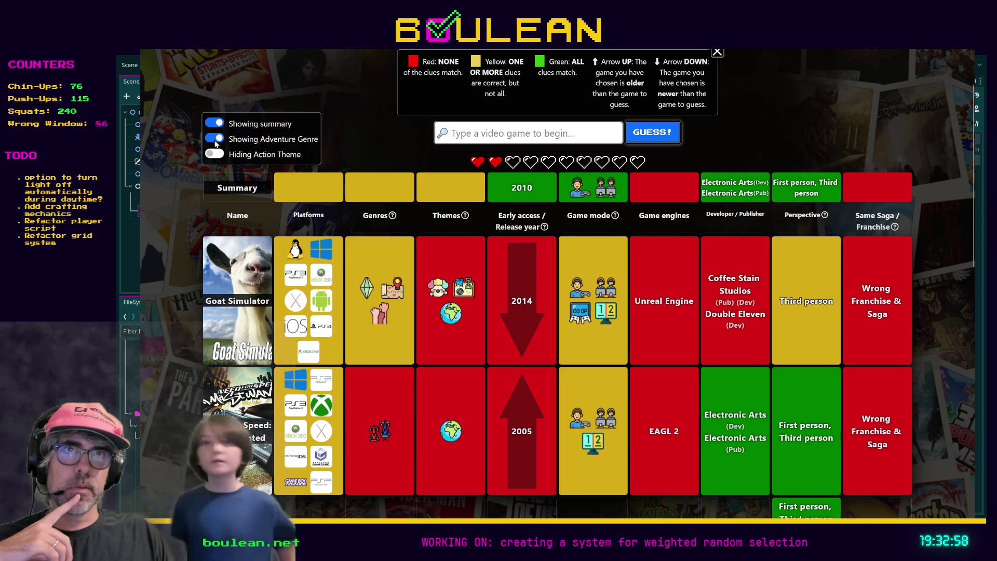
left_click(215, 141)
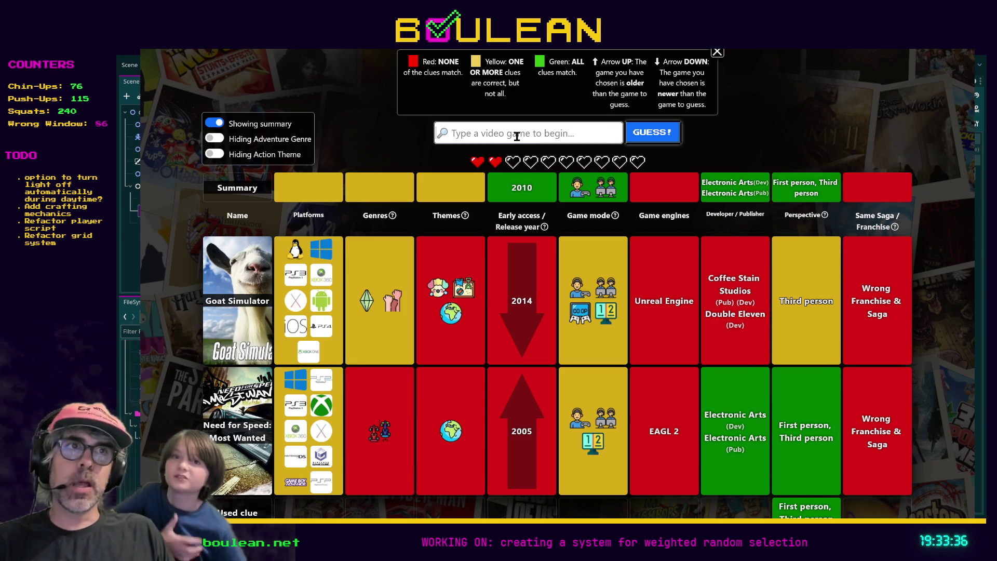
scroll(657, 207, "down", 3)
scroll(658, 209, "up", 3)
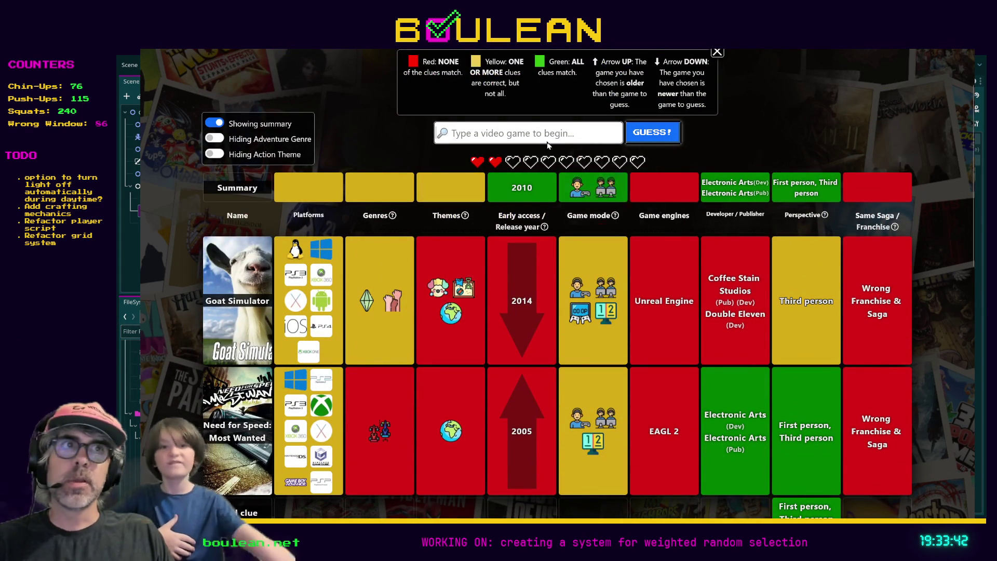
Search 'Bad Company 2' and submit Battlefield: Bad Company 2 as the guess.
type("Bad ")
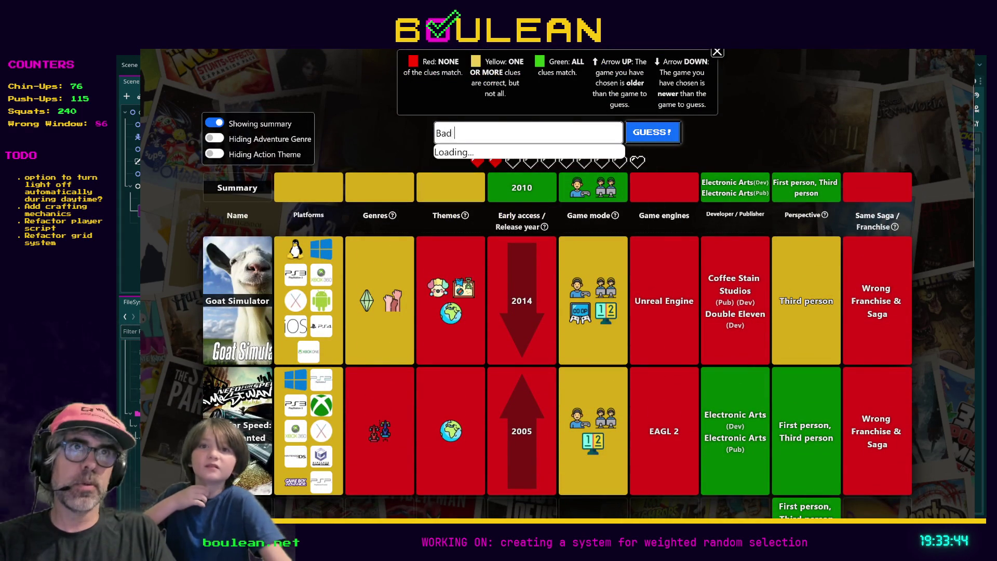
type("Company 2")
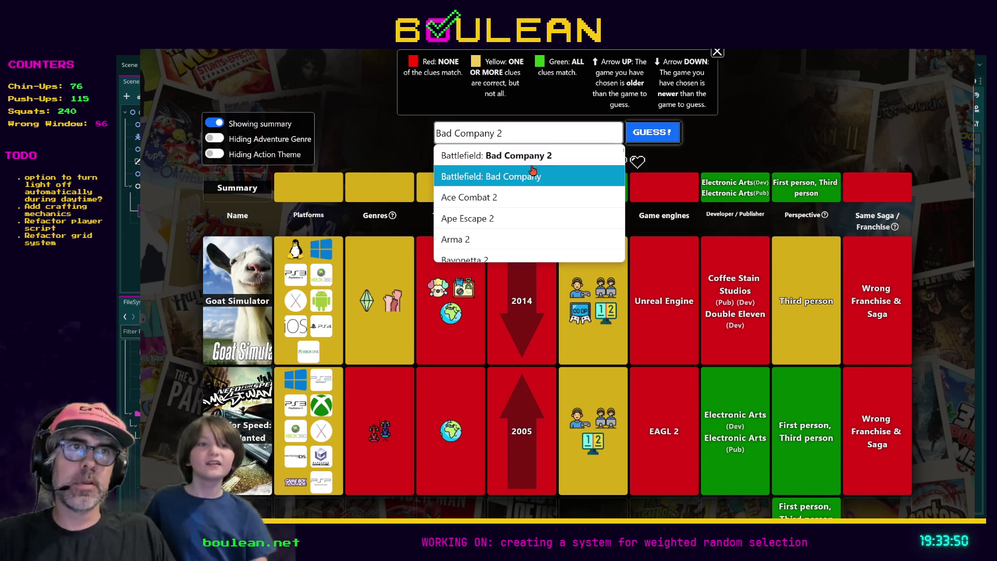
scroll(531, 163, "down", 2)
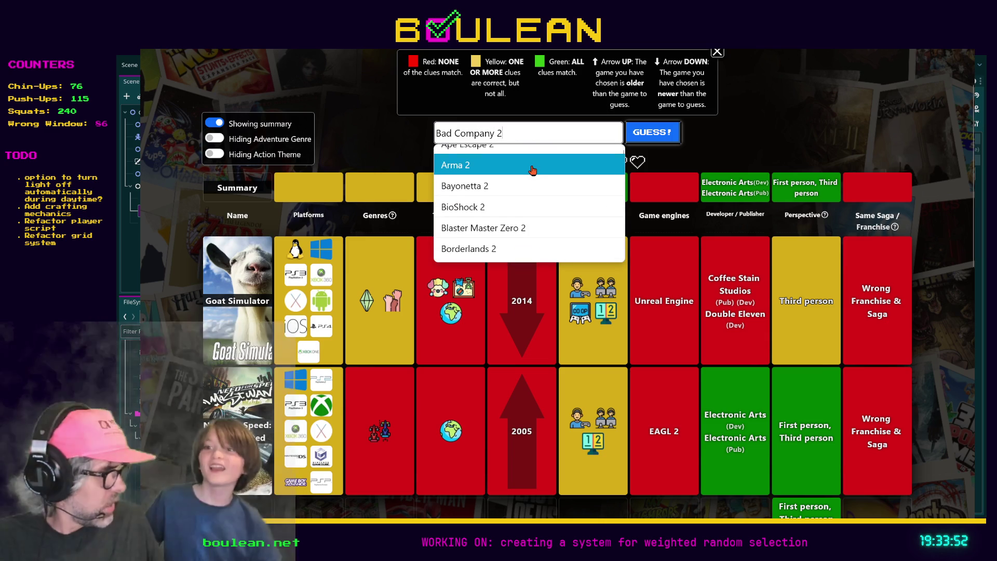
scroll(534, 173, "down", 2)
scroll(418, 385, "down", 3)
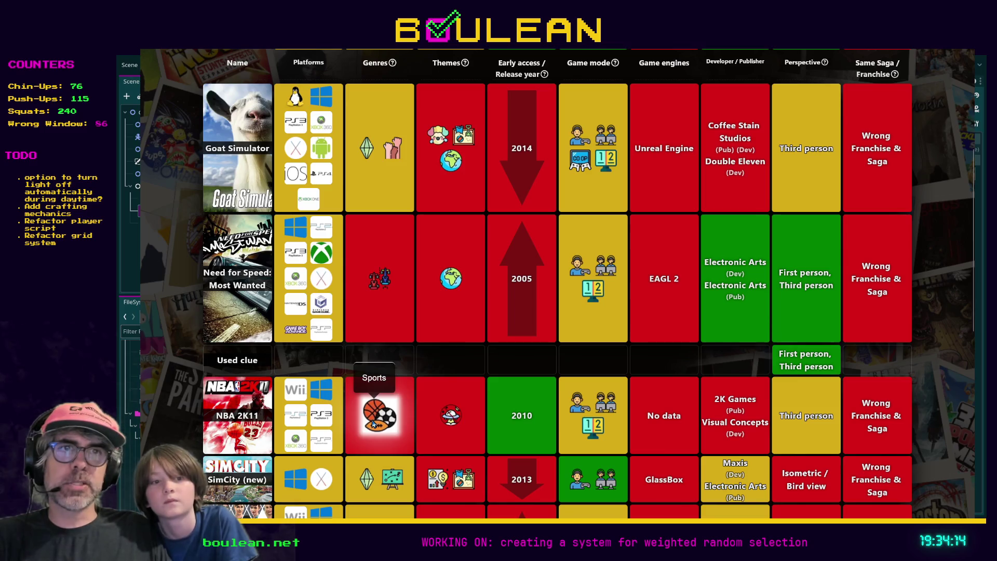
scroll(456, 344, "up", 5)
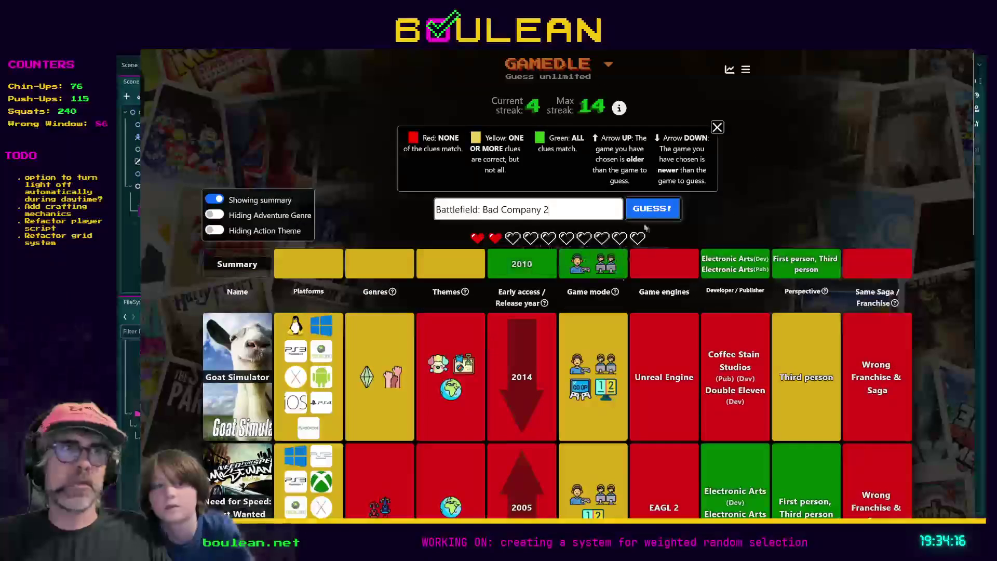
left_click(649, 208)
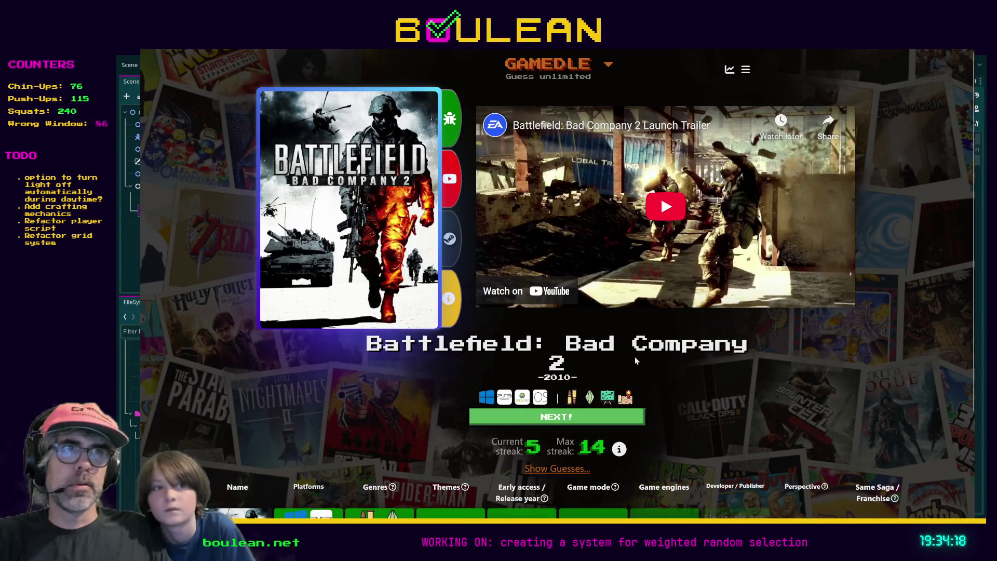
scroll(635, 356, "down", 2)
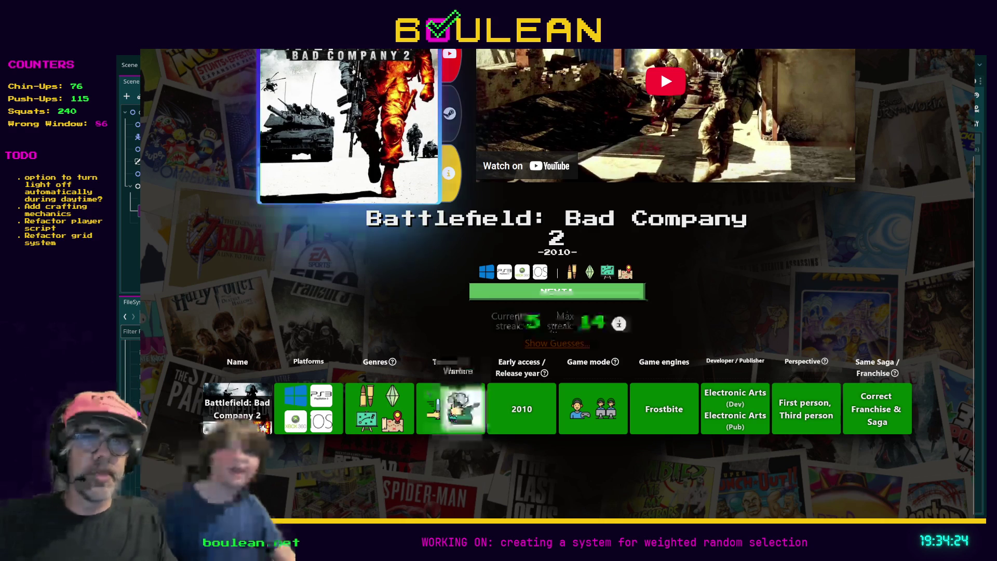
mouse_move(388, 400)
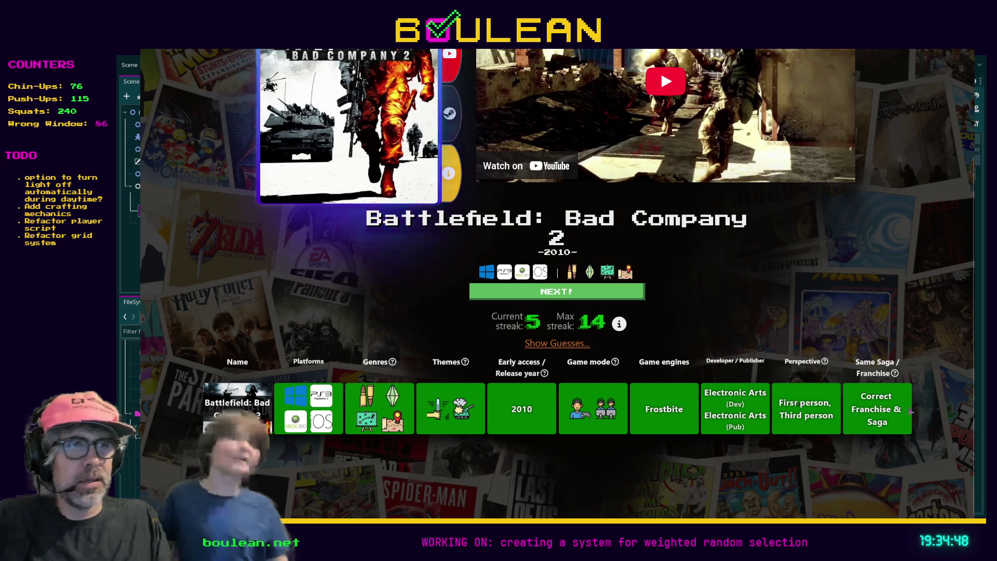
scroll(872, 428, "up", 3)
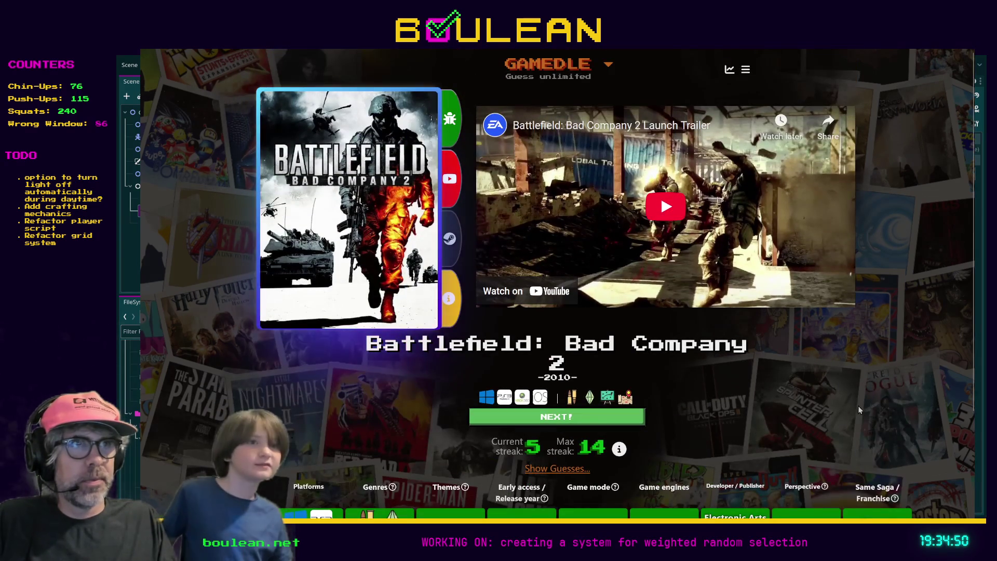
scroll(868, 415, "down", 3)
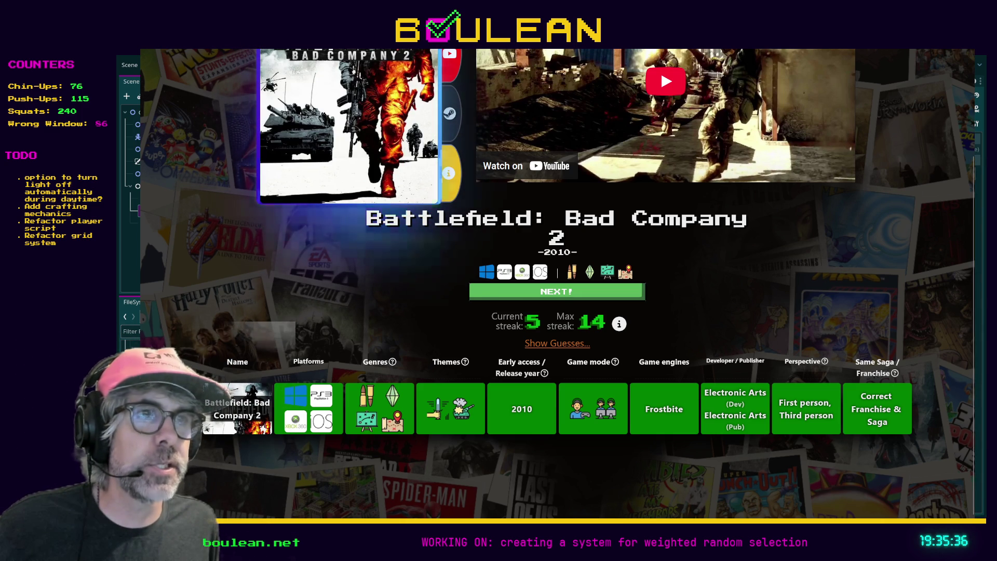
Begin a new Gamedle round with NEXT! and exit browser fullscreen.
left_click(514, 293)
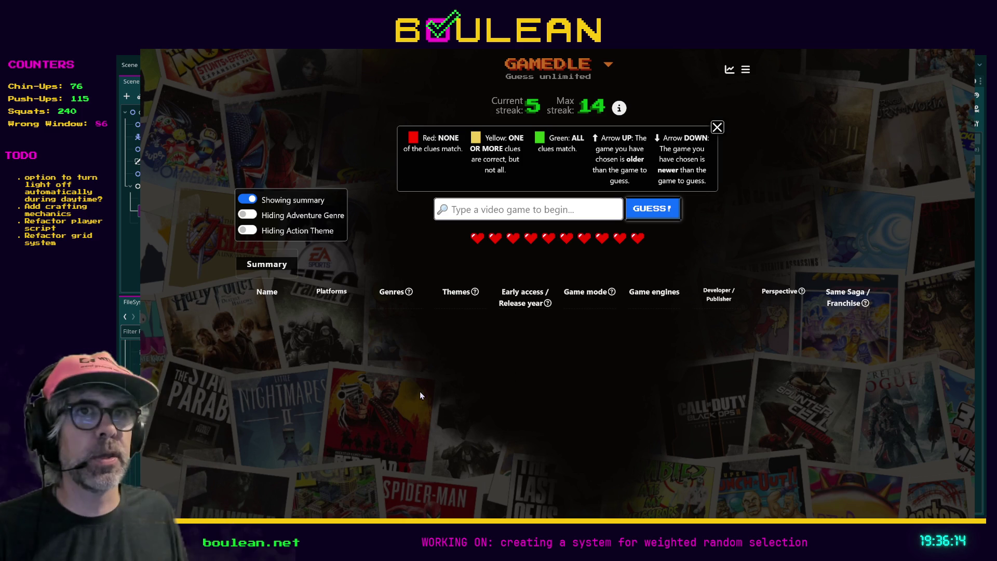
key("F11")
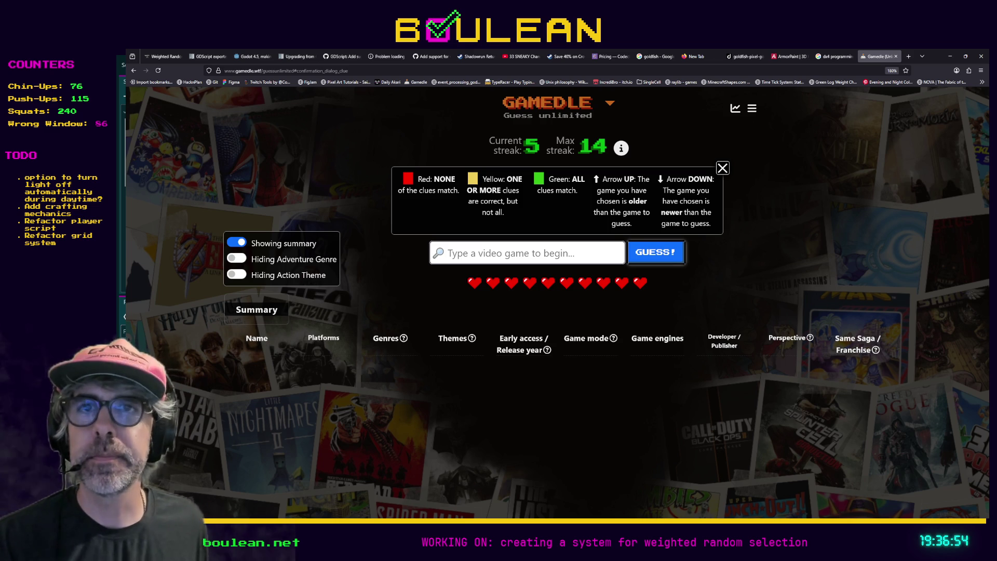
Return to water_tile.gd in Godot and place the cursor on the empty line above interact.
key("alt+Tab")
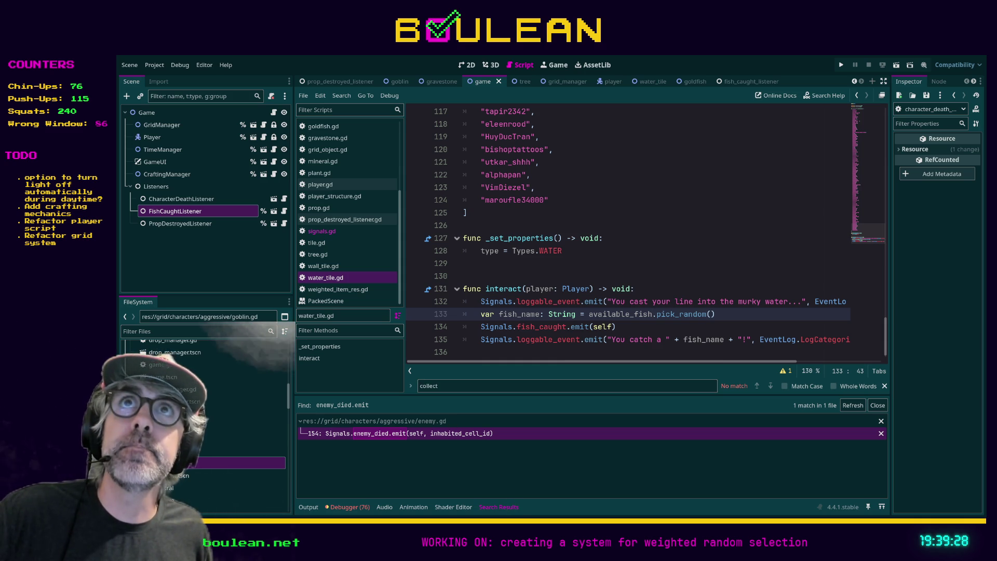
left_click(580, 273)
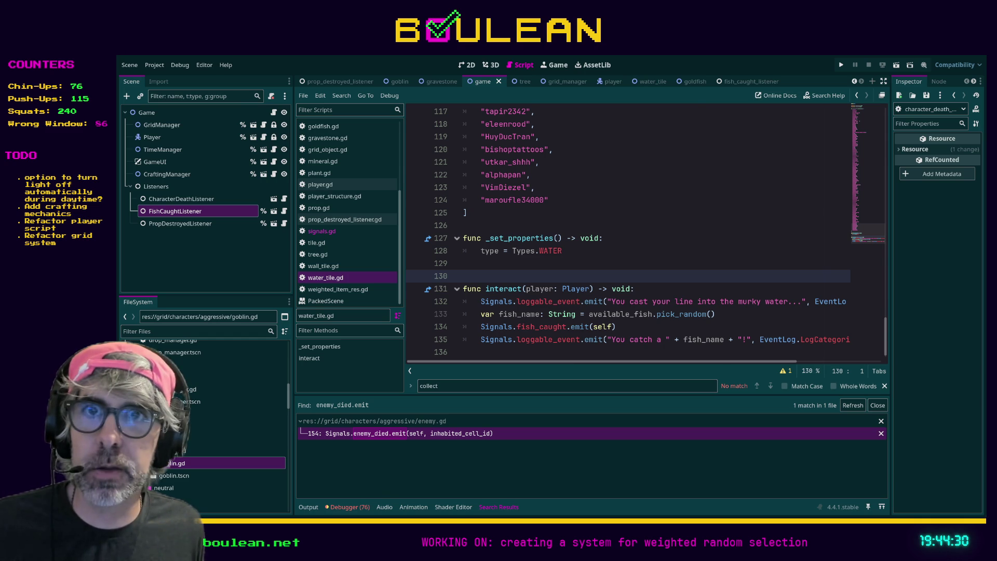
key("alt+Tab")
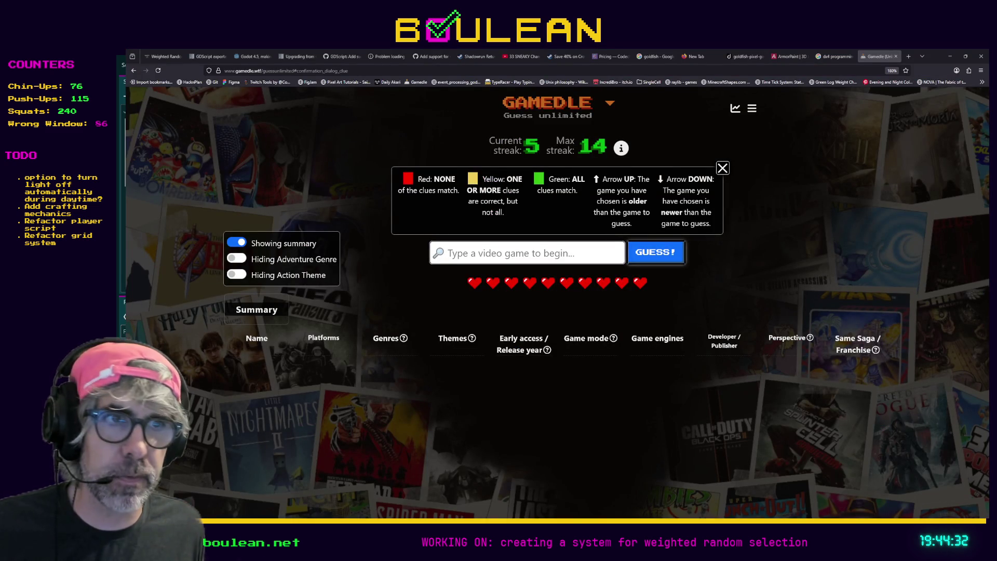
Show the Gamedle unlimited-mode page fullscreen.
key("F11")
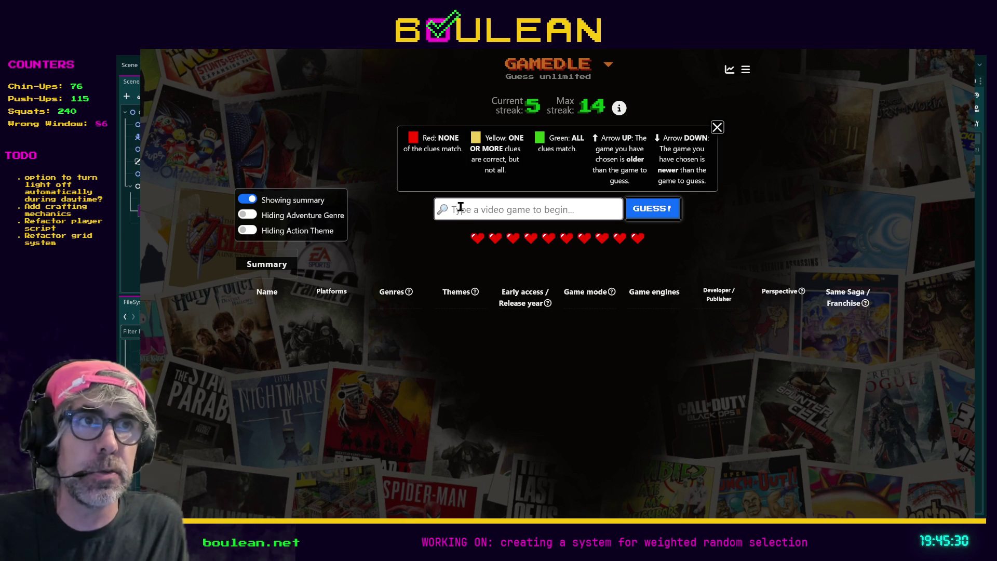
left_click(462, 210)
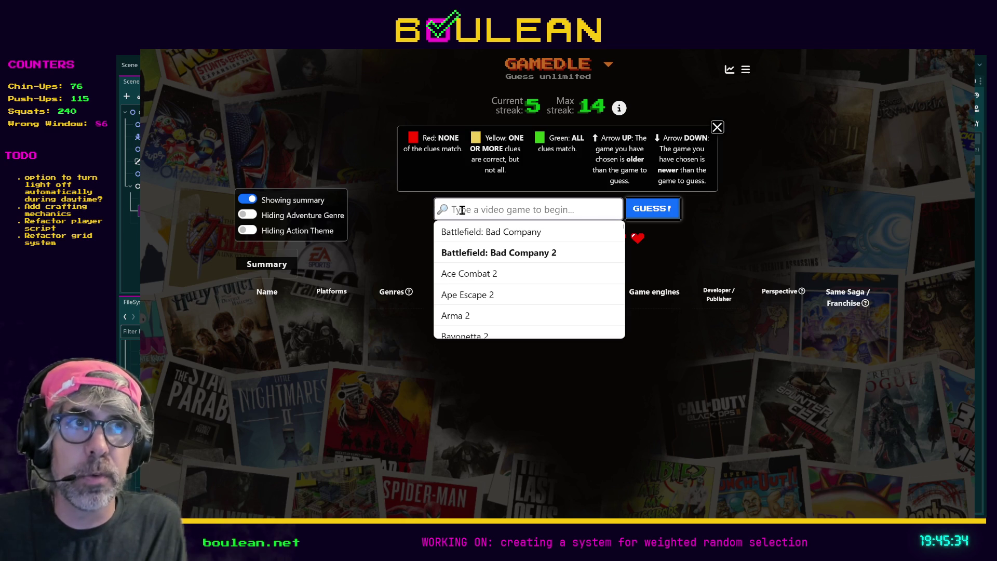
key("Return")
left_click_drag(596, 208, 431, 208)
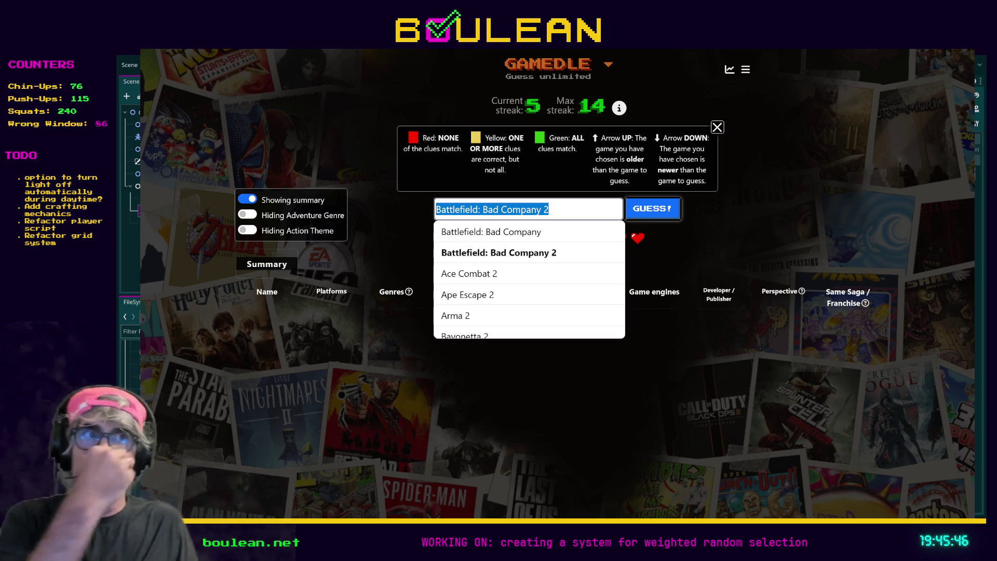
key("BackSpace")
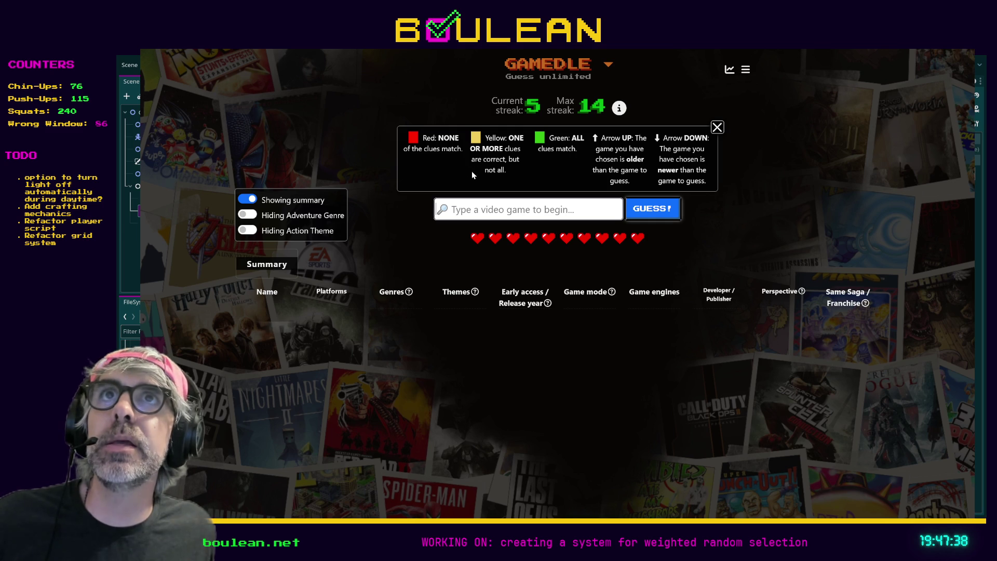
Search 'Monkey Ball' and submit Super Monkey Ball 2 as the first guess.
left_click(505, 208)
type("Monk")
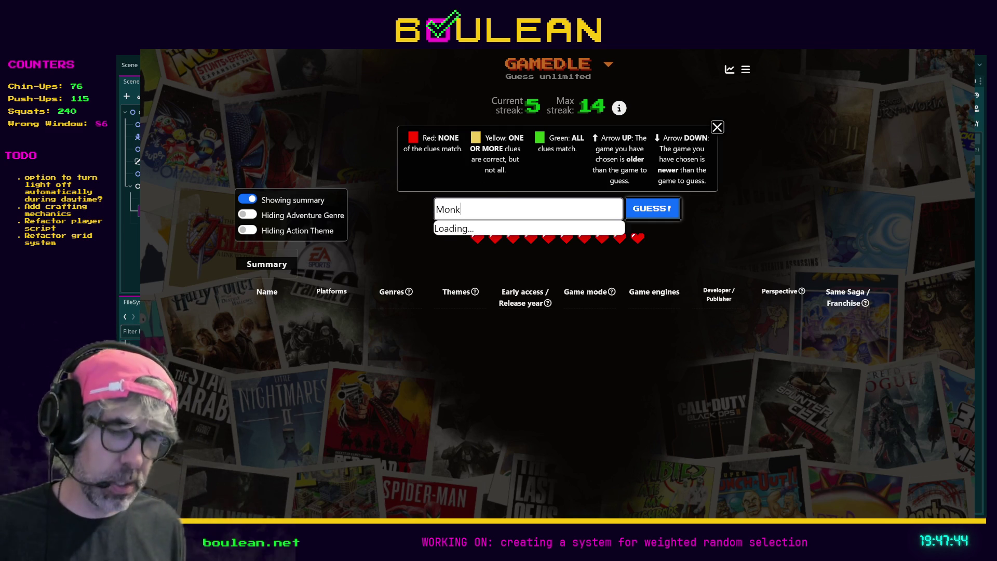
type("ey Ball")
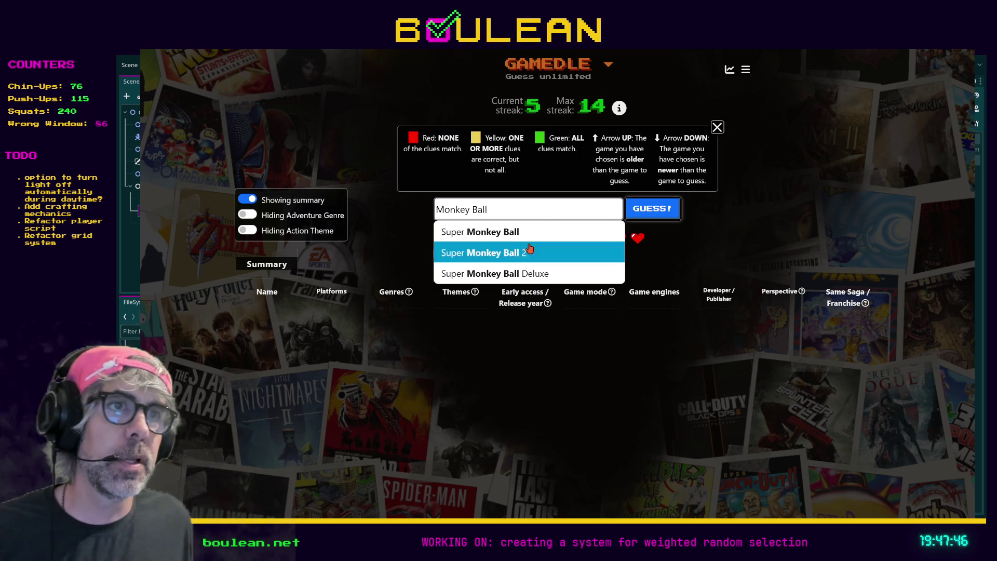
left_click(612, 244)
left_click(653, 214)
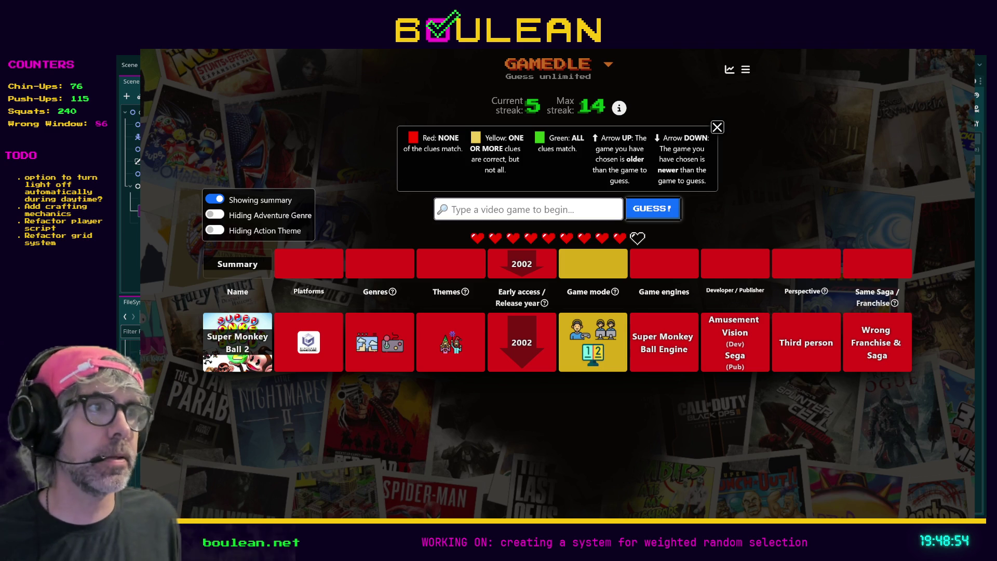
Search 'Age Of', submit Age of Empires as a guess and inspect its clue icons.
left_click(493, 208)
type("Age Of")
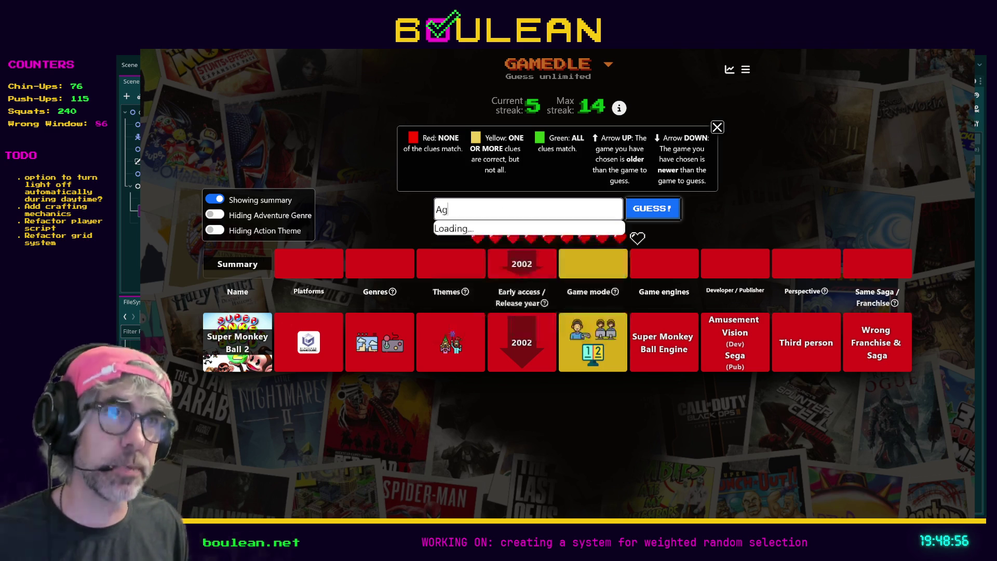
left_click(470, 232)
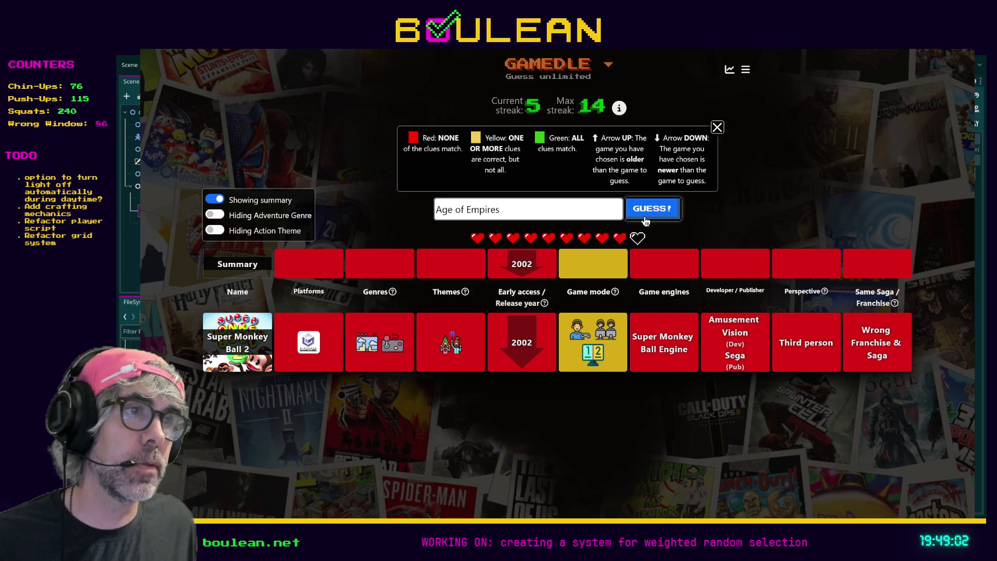
left_click(644, 218)
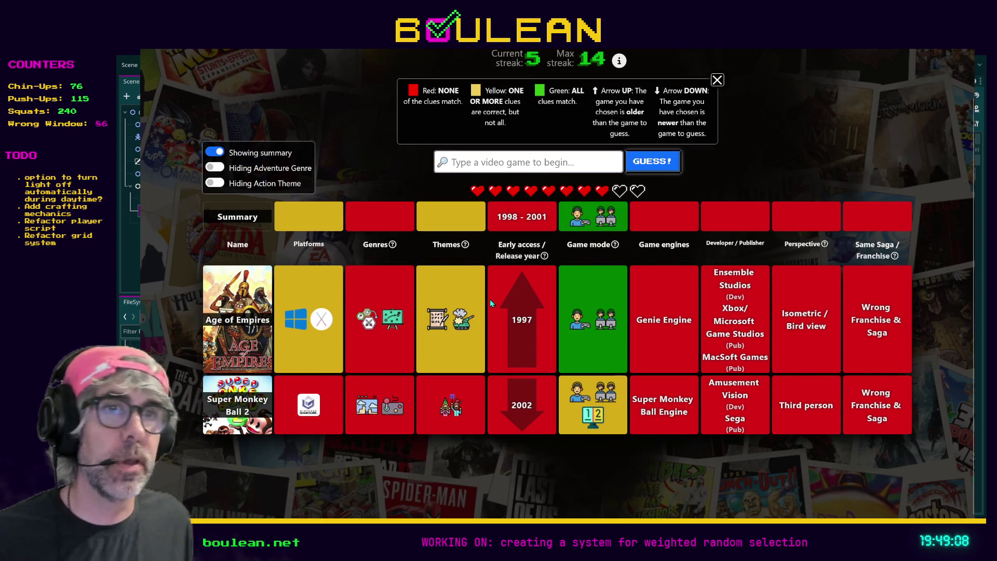
mouse_move(309, 403)
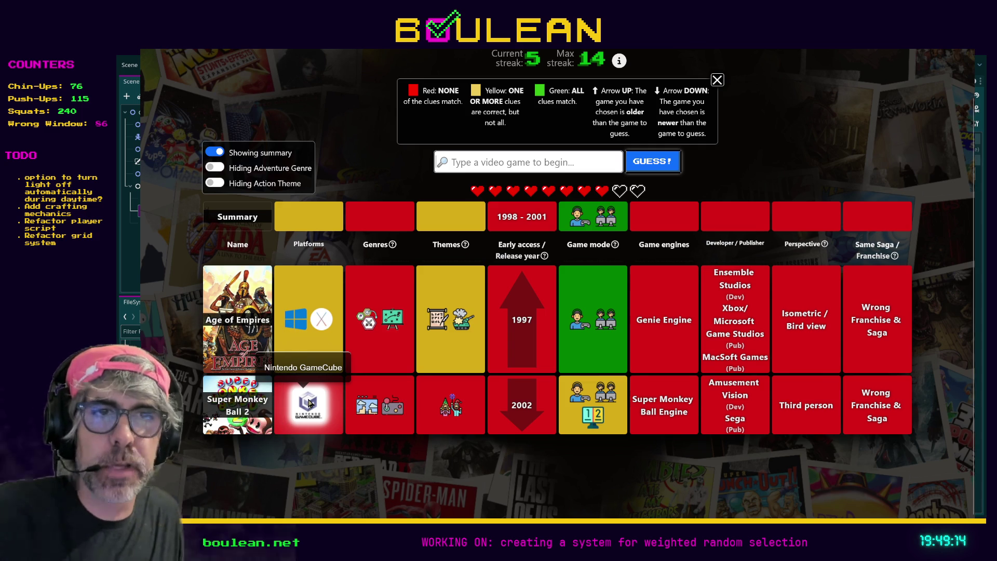
mouse_move(370, 419)
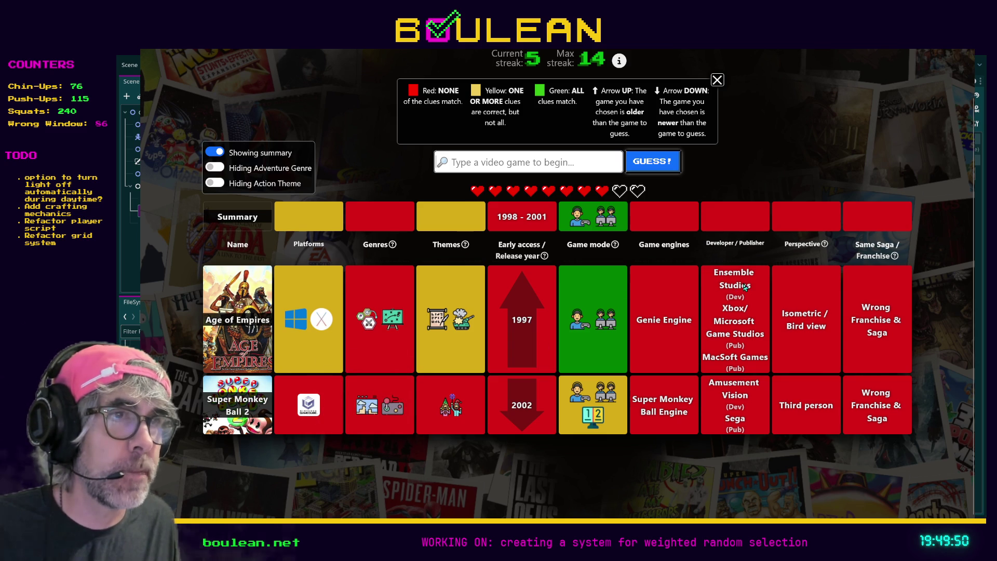
mouse_move(573, 334)
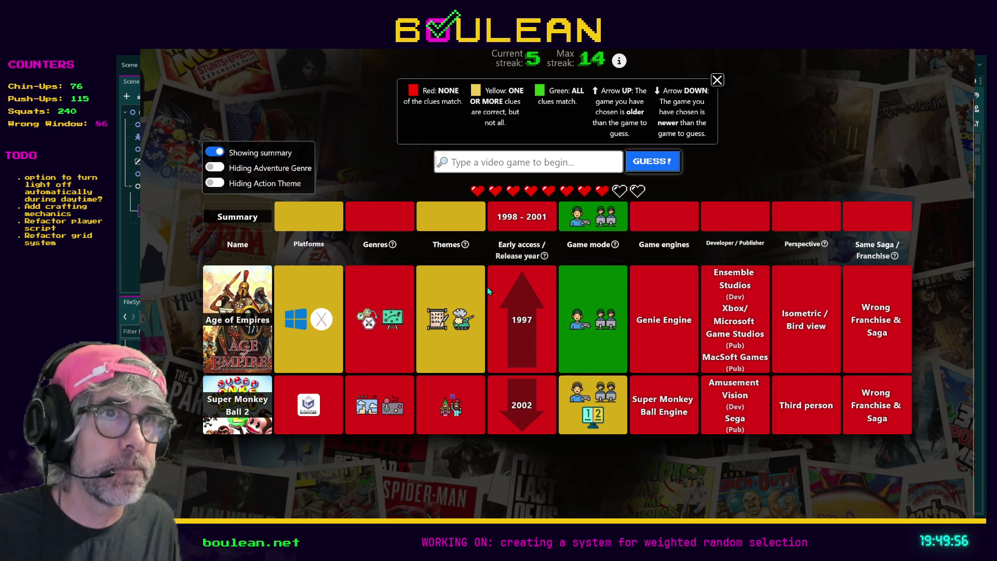
left_click_drag(550, 222, 497, 221)
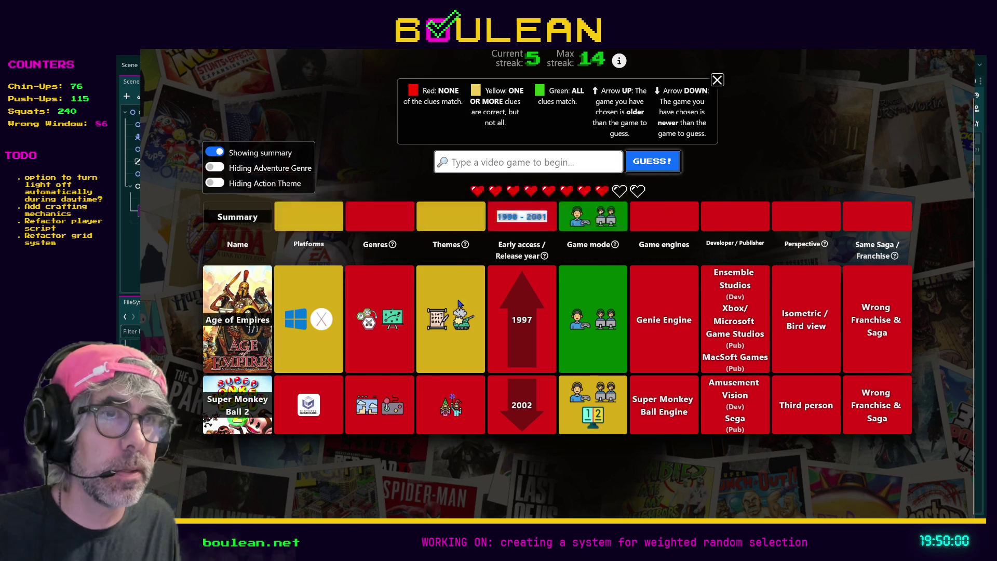
mouse_move(459, 315)
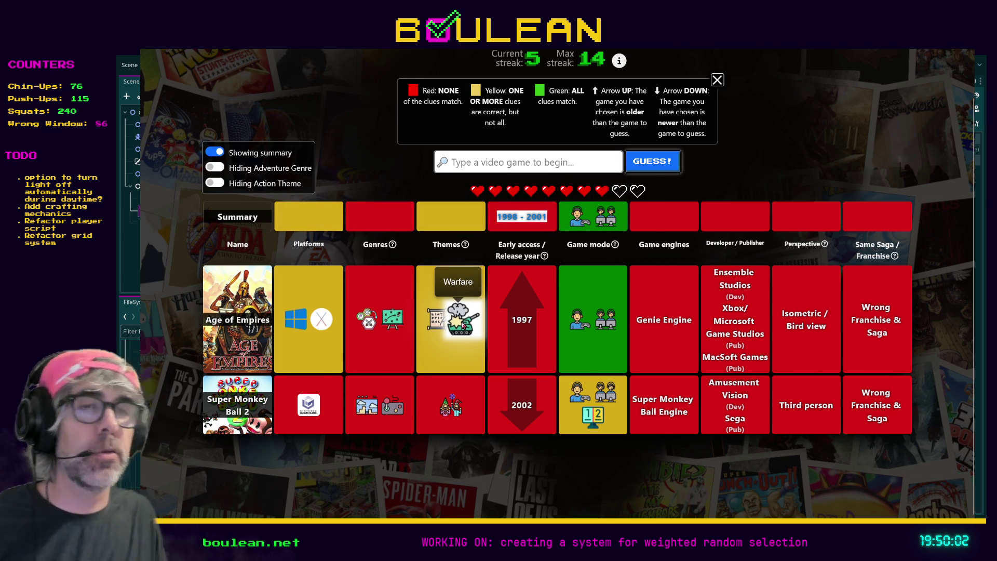
left_click(225, 184)
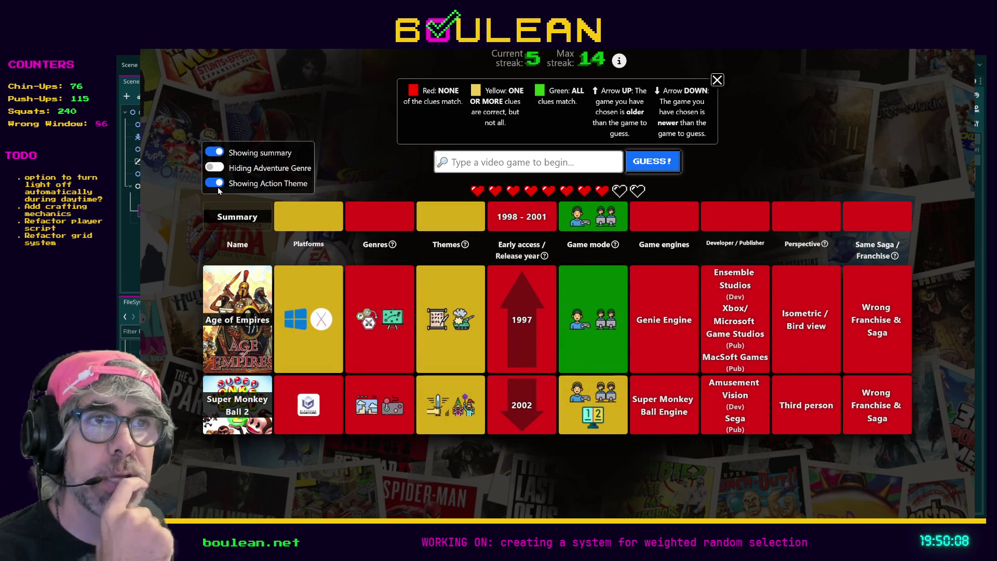
left_click(218, 189)
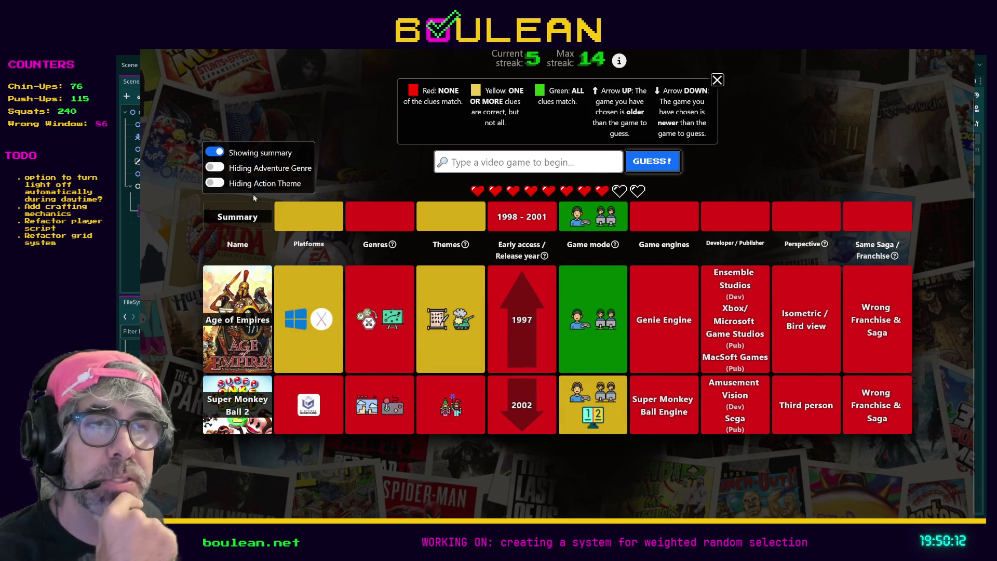
mouse_move(462, 318)
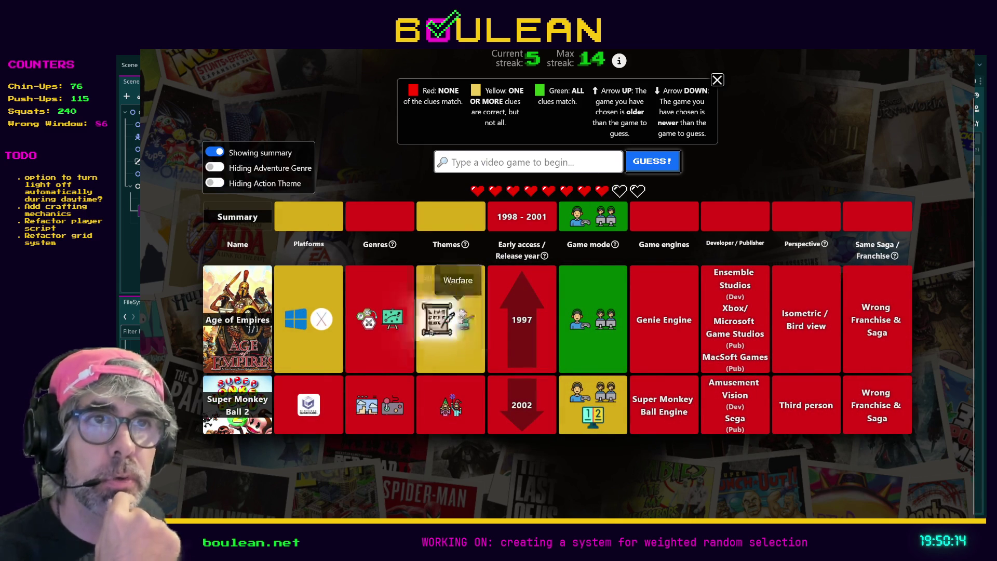
left_click(216, 169)
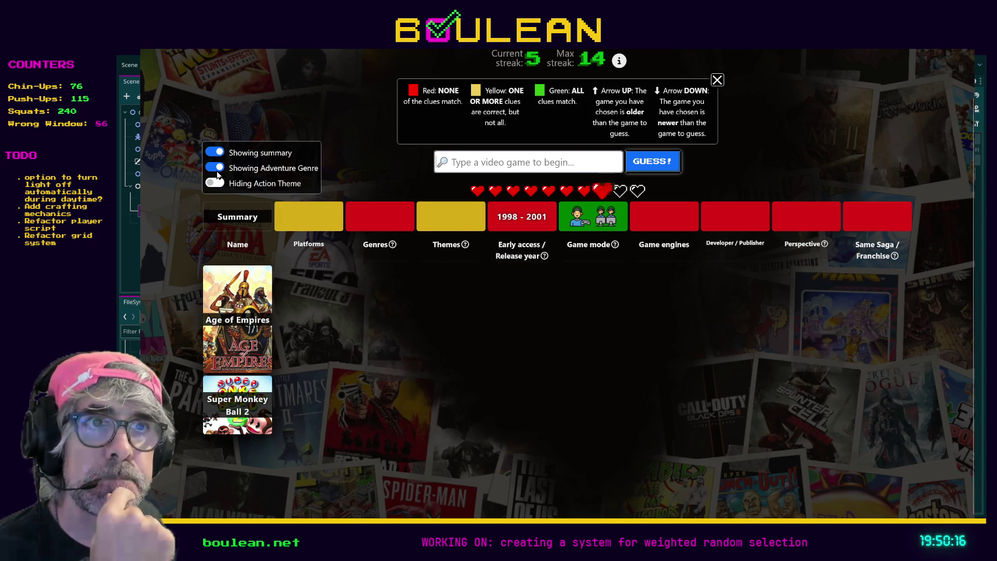
left_click(217, 173)
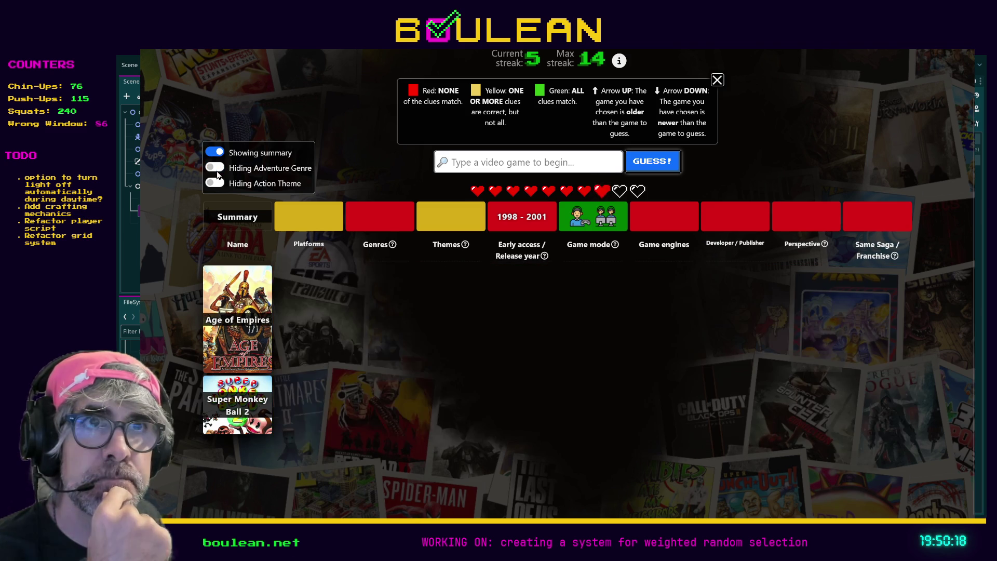
mouse_move(299, 330)
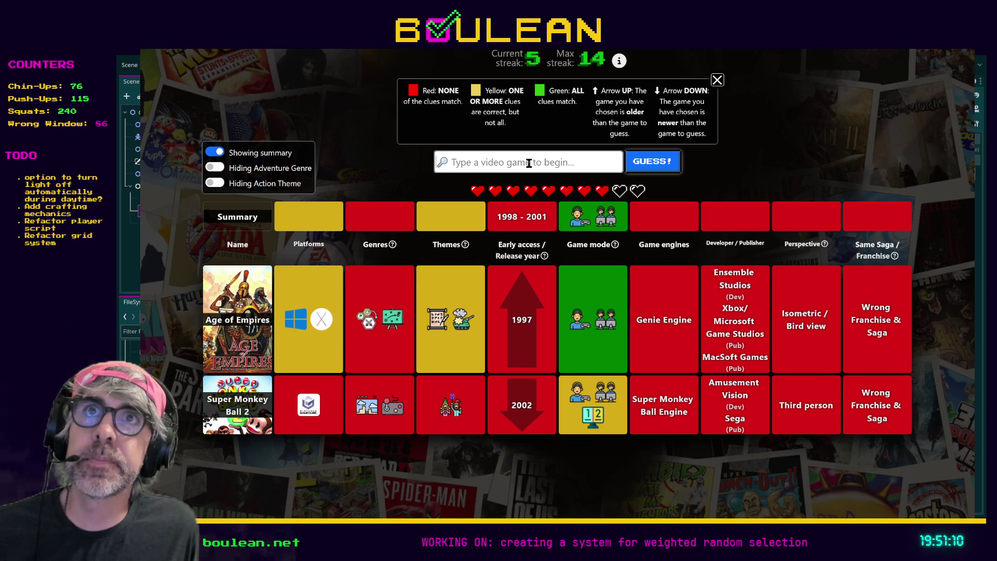
Try 'Collosal' then 'Crystal Caves' in the search box, then delete the unmatched text.
type("Co")
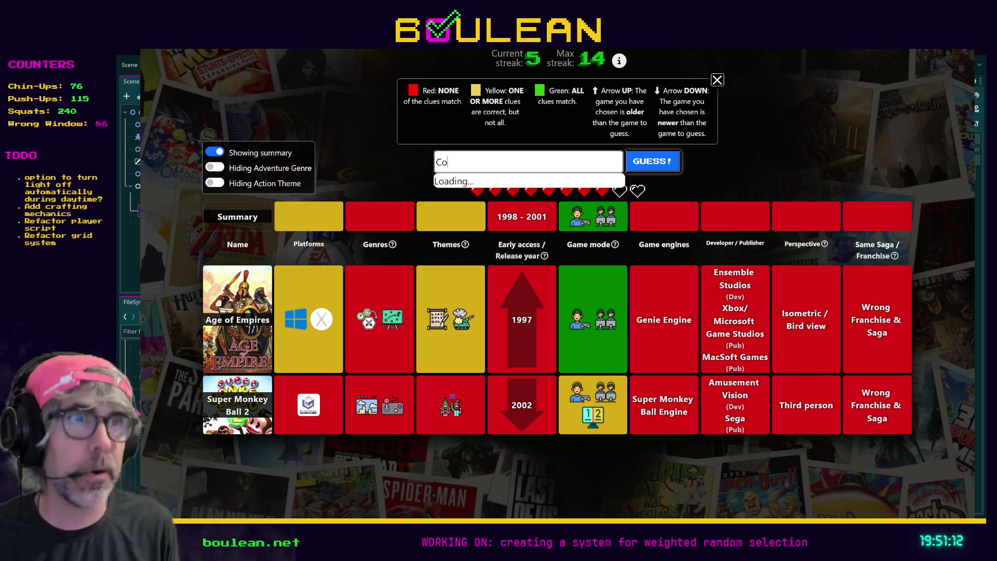
type("llo")
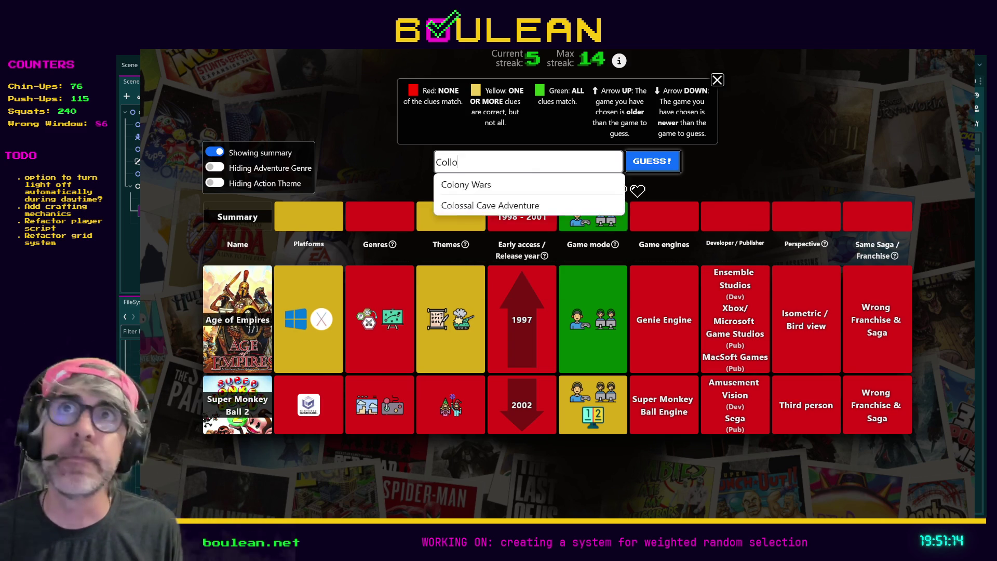
type("sal")
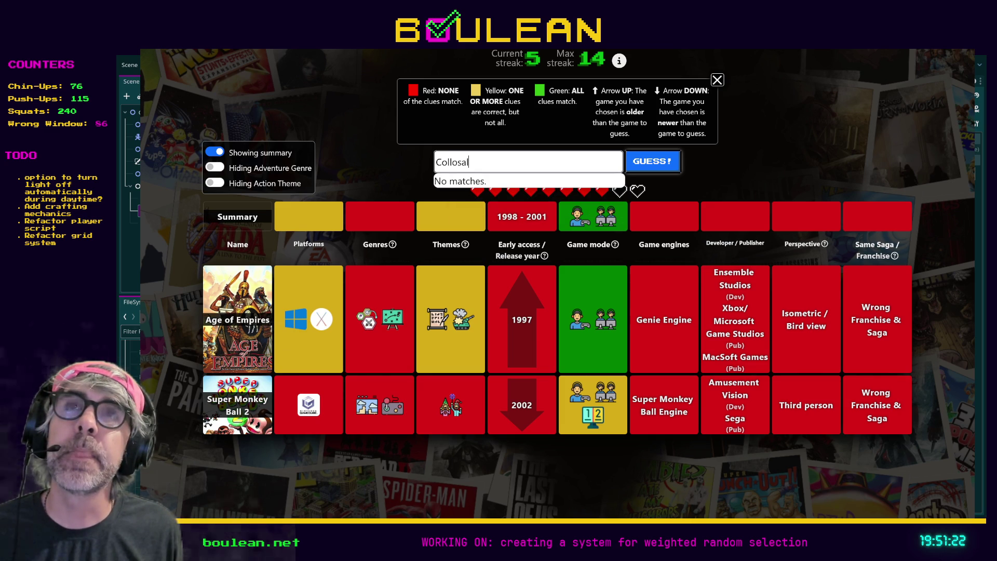
key("ctrl+a")
type("Cr")
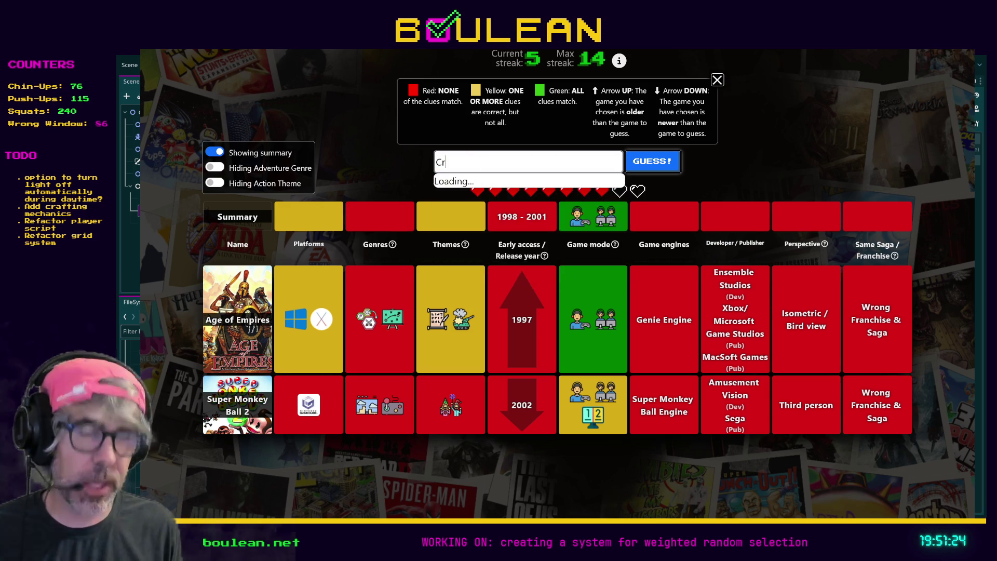
type("ystal Caves")
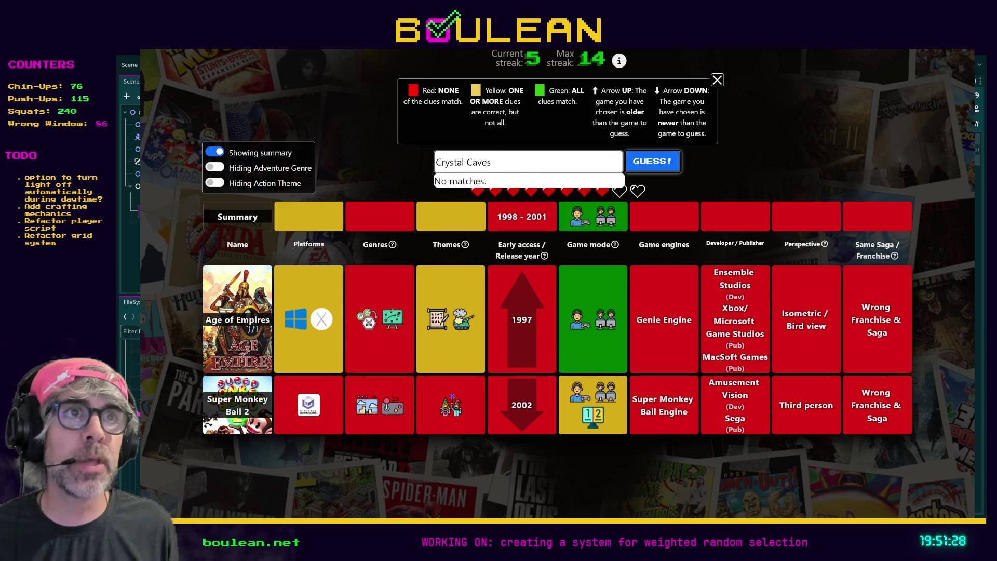
key("ctrl+a")
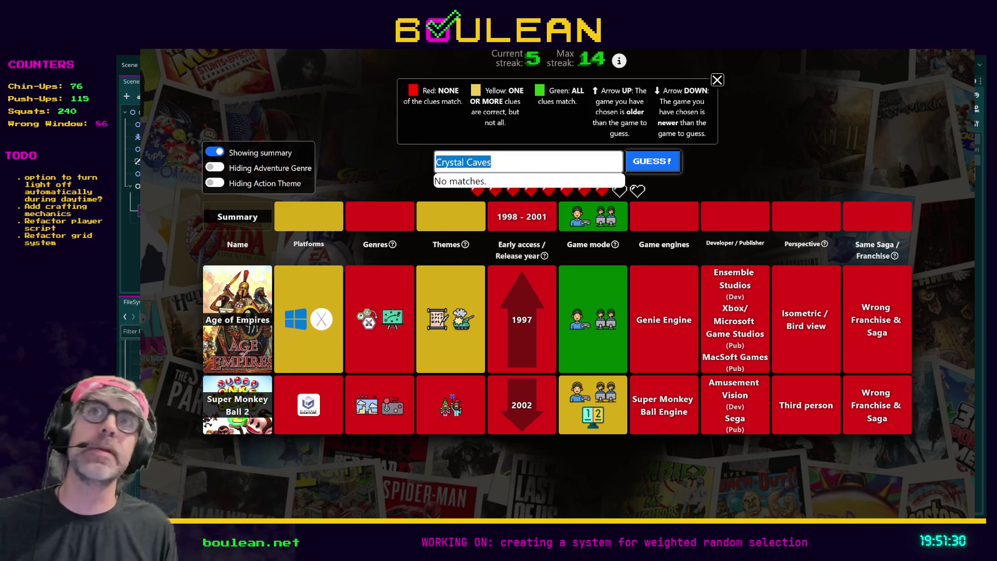
key("BackSpace")
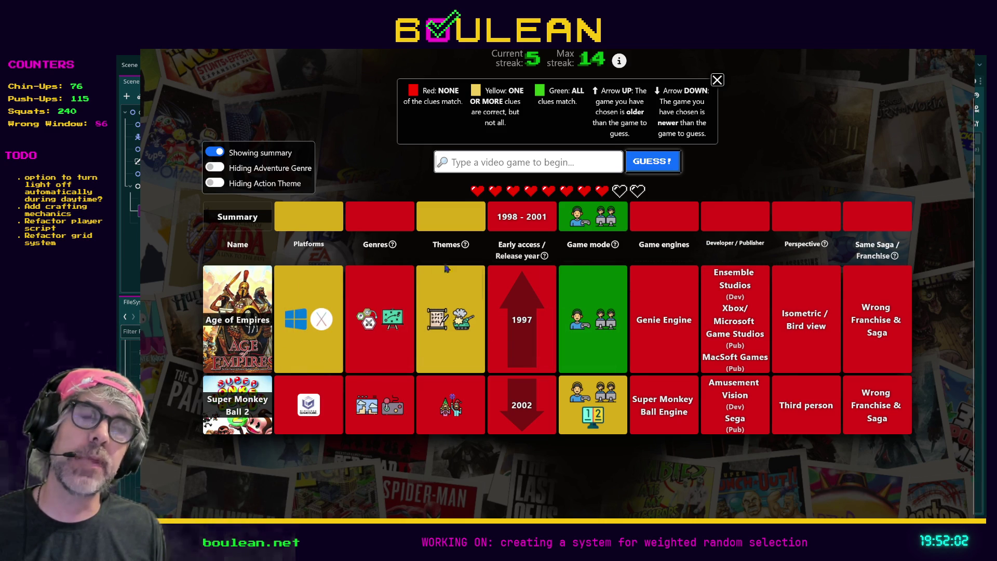
Show the Action theme clue, then search 'Half Life' and guess Half-Life correctly.
left_click(215, 186)
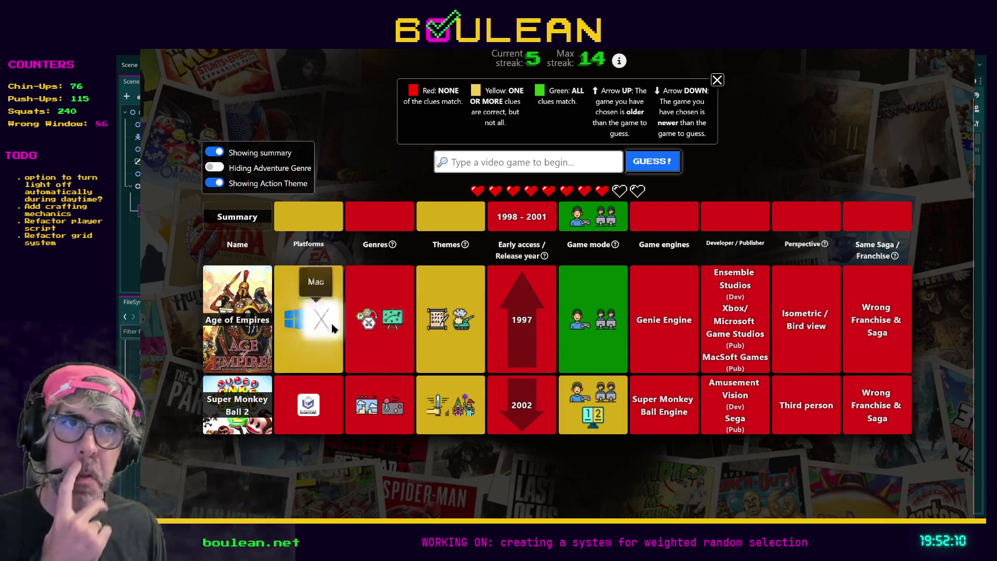
left_click(497, 162)
type("Half Life")
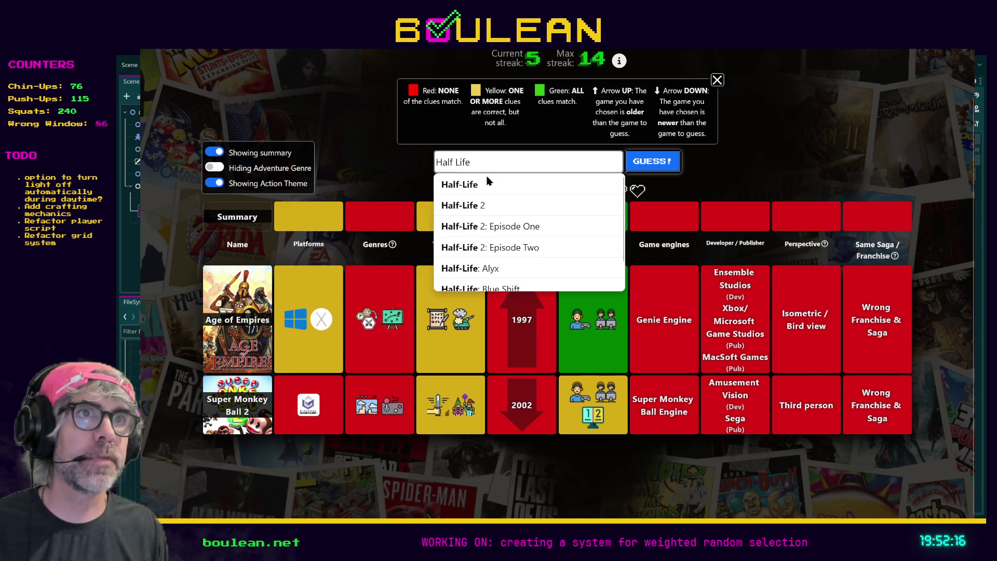
left_click(518, 180)
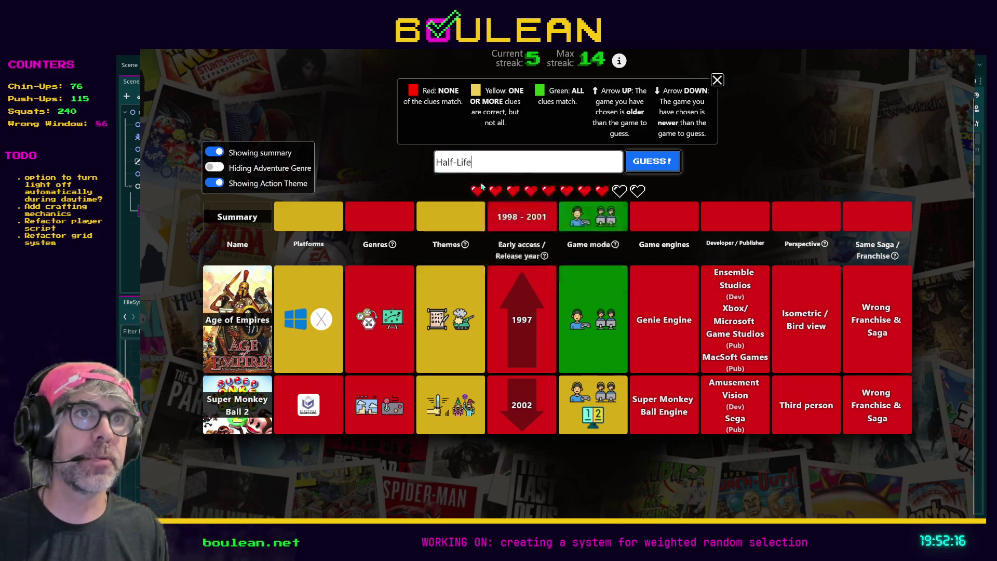
left_click(643, 173)
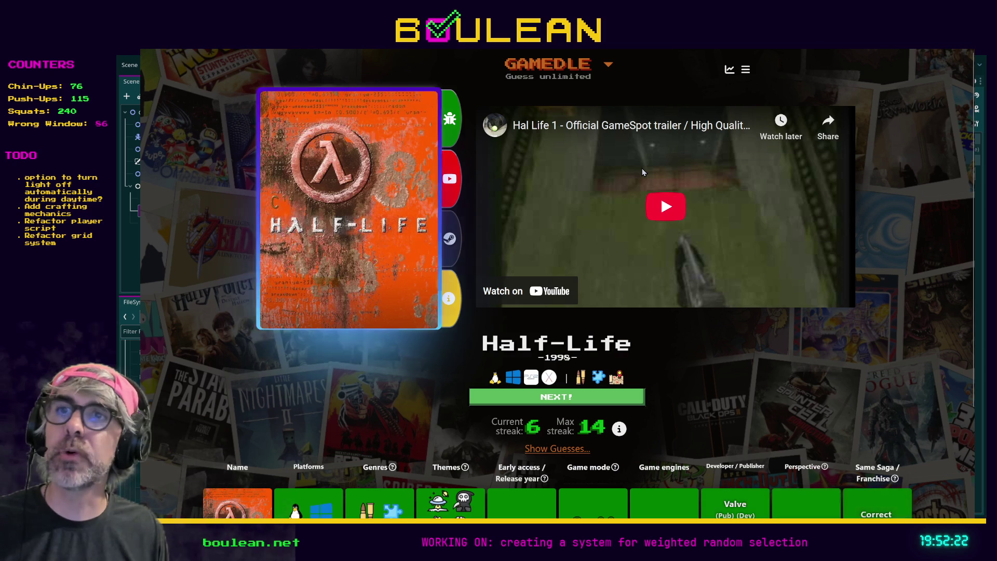
scroll(634, 202, "down", 2)
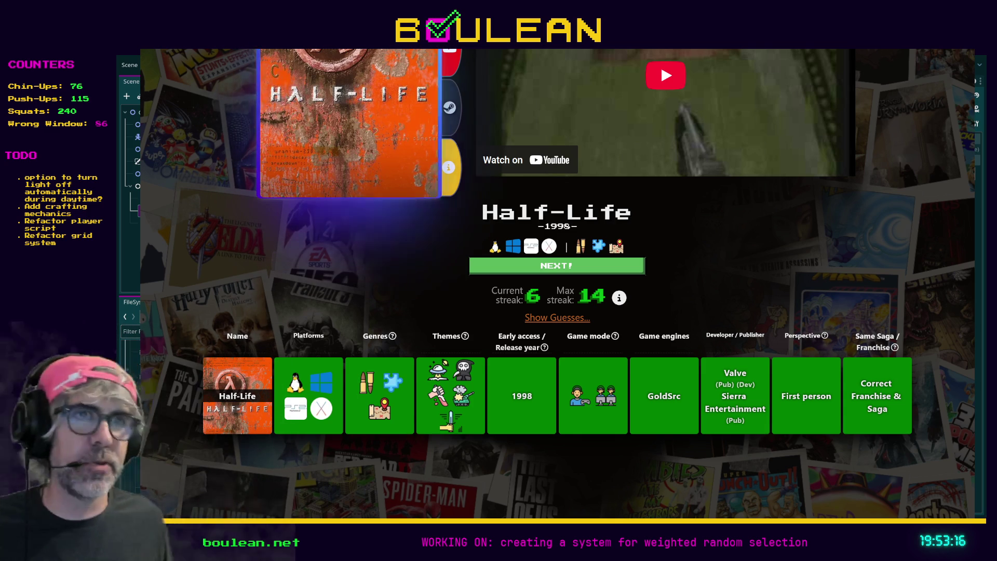
key("F11")
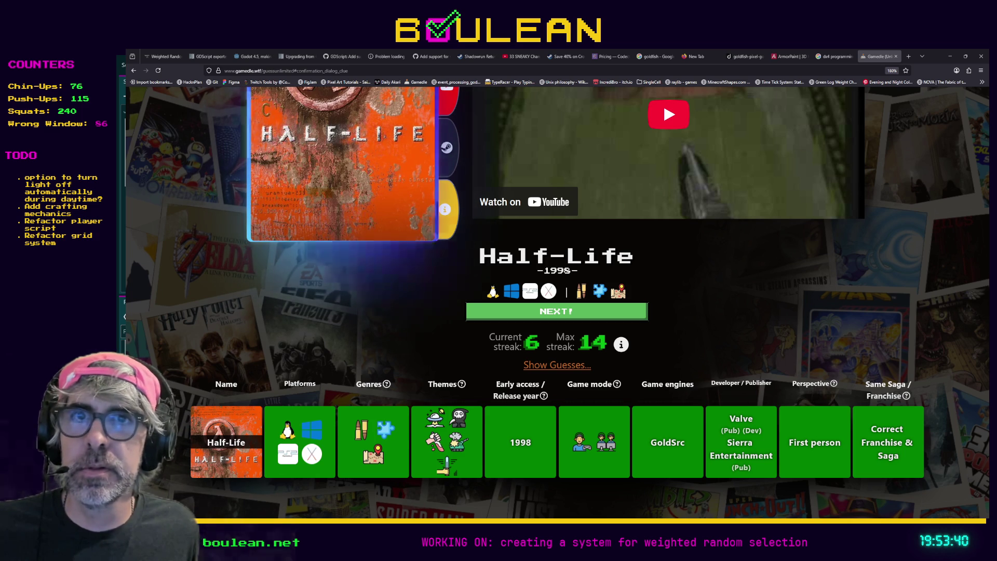
Switch from the solved Gamedle game back to the Godot editor.
key("alt+Tab")
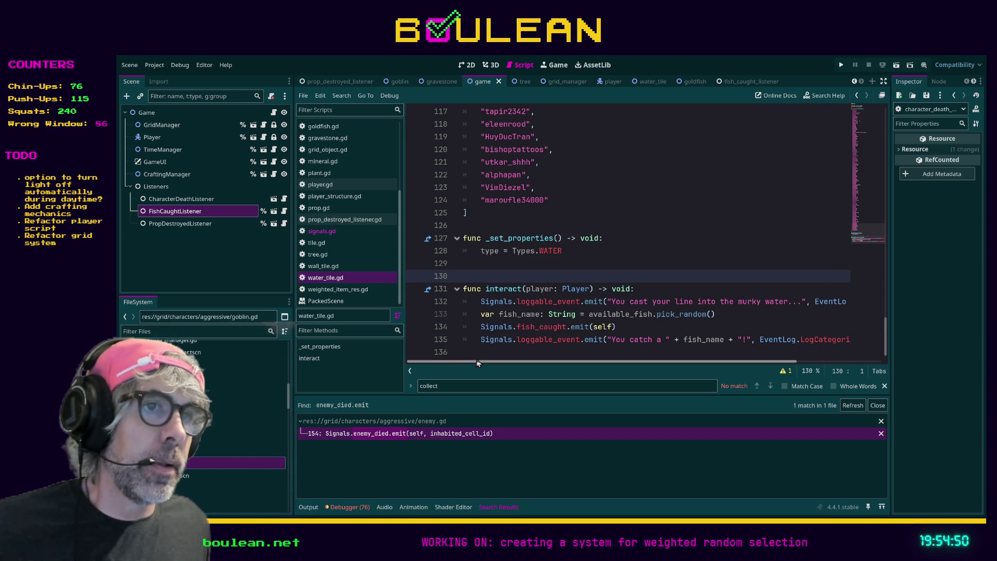
Close the collect search and review how prop_destroyed_listener.gd adds rolled drops through drop_manager.
scroll(500, 277, "down", 1)
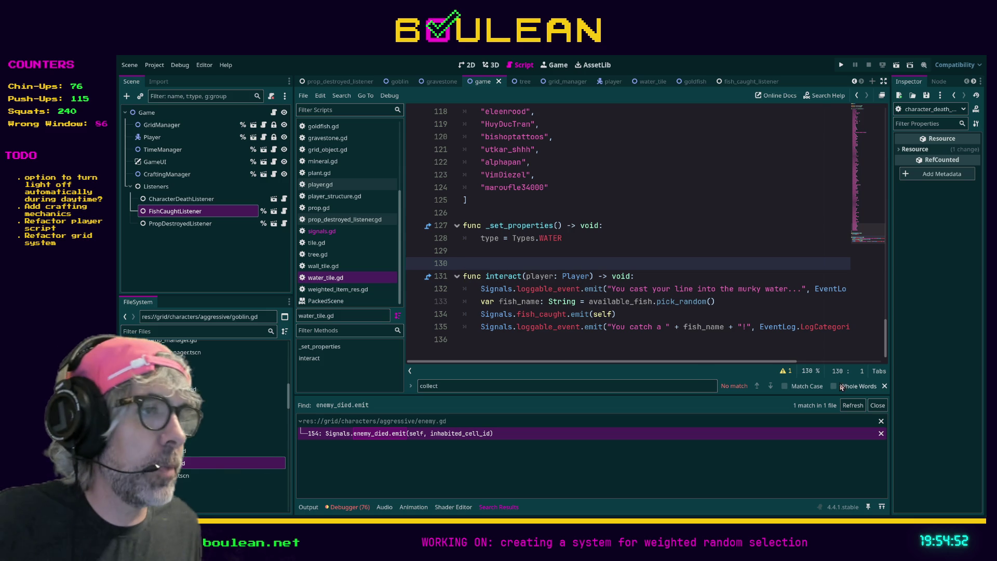
left_click(885, 386)
left_click(524, 362)
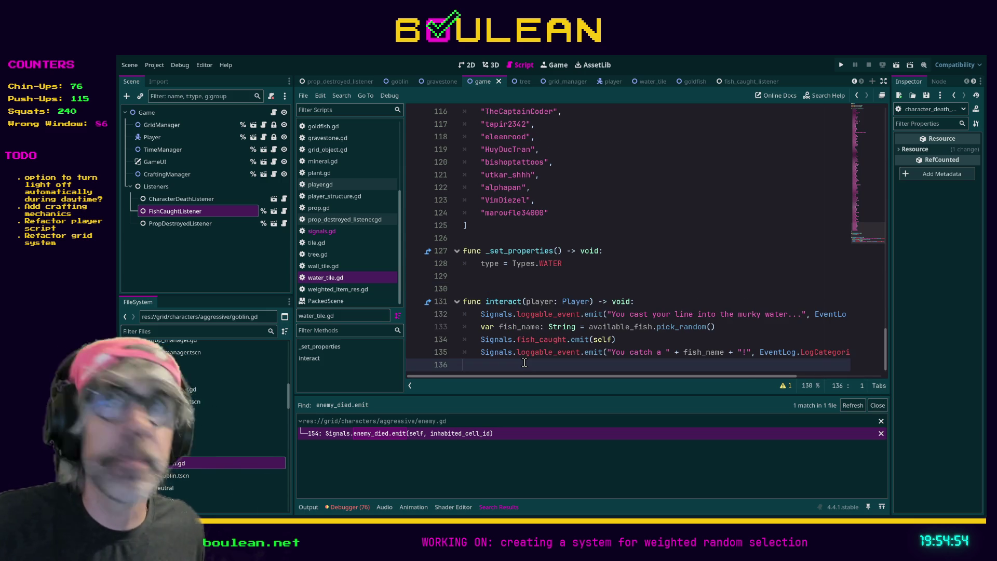
scroll(524, 362, "down", 1)
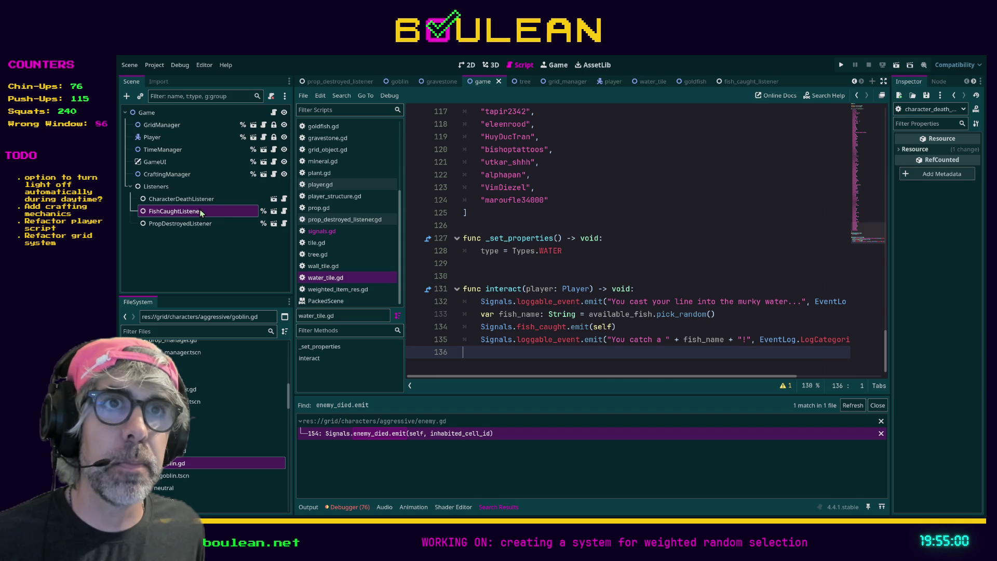
left_click(358, 220)
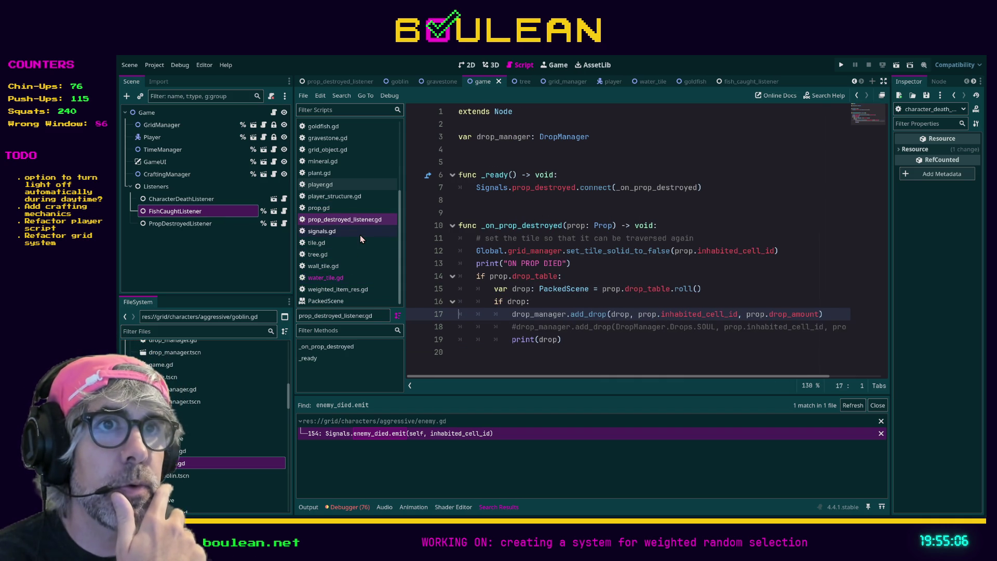
scroll(362, 236, "up", 3)
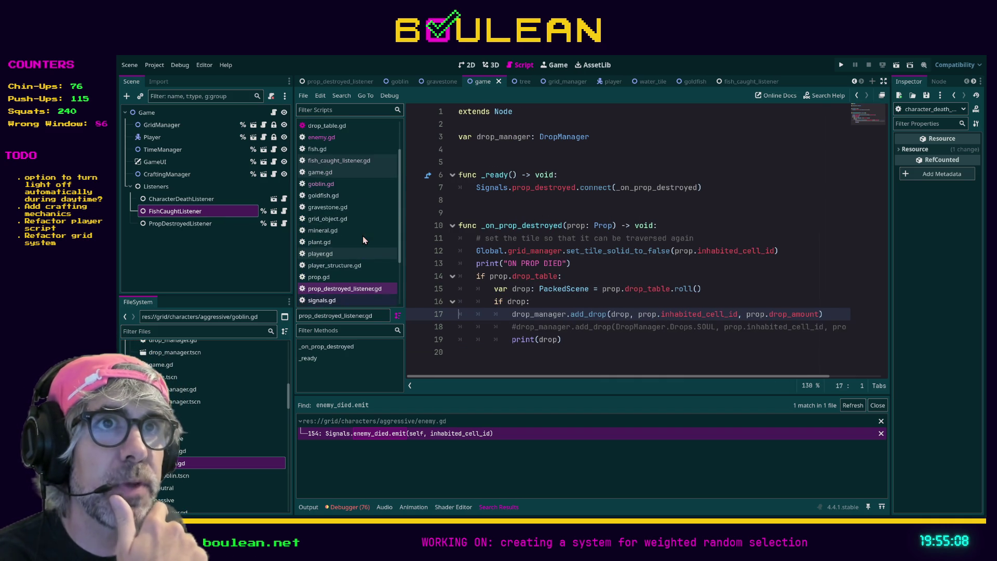
left_click(341, 165)
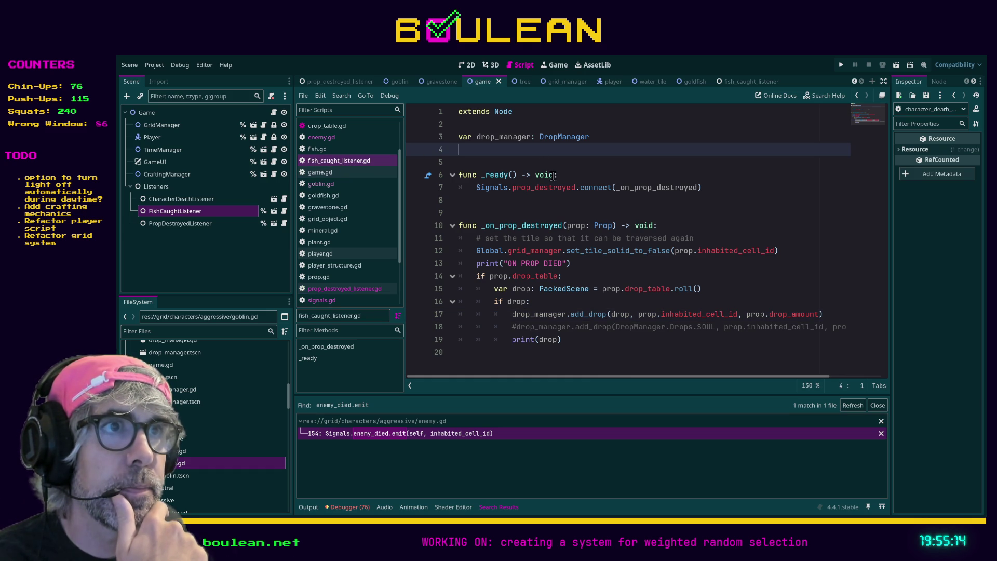
Change line 7 to connect Signals.fish_caught to an _on_fish_caught callback.
left_click(335, 162)
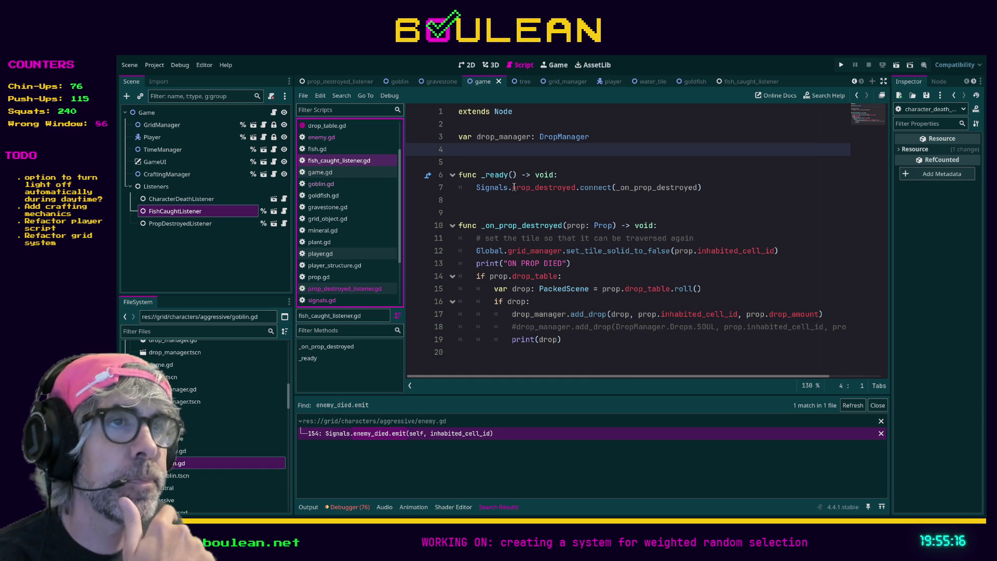
mouse_move(513, 188)
left_mouse_down()
mouse_move(592, 188)
mouse_move(577, 189)
left_mouse_up()
type("fish")
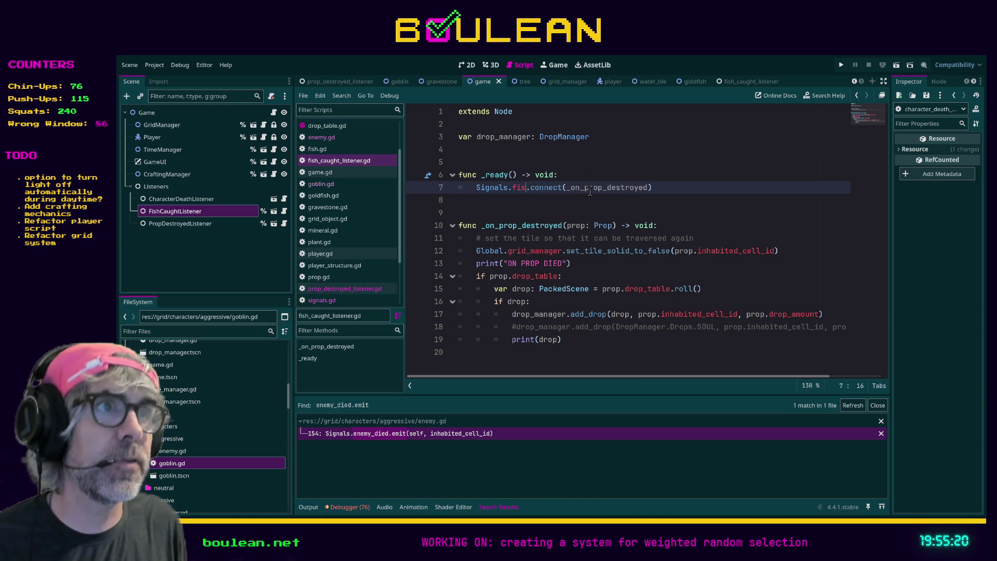
key("Return")
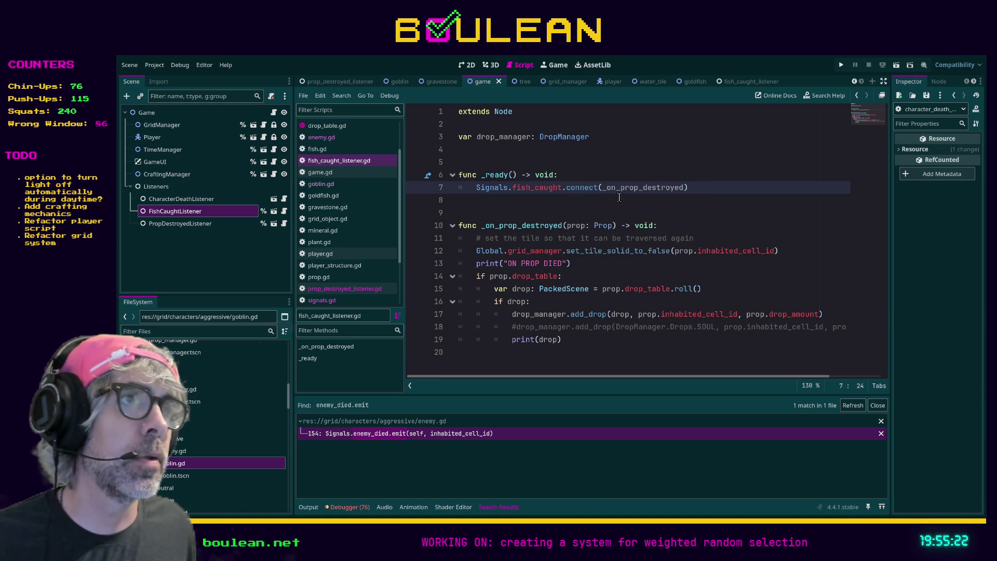
left_click_drag(616, 187, 684, 186)
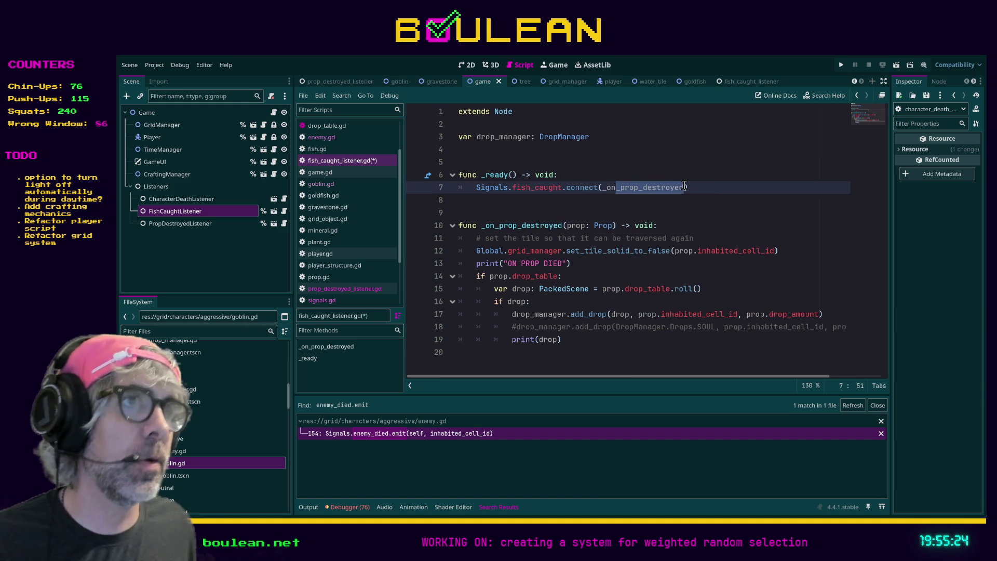
type("_fish_caught")
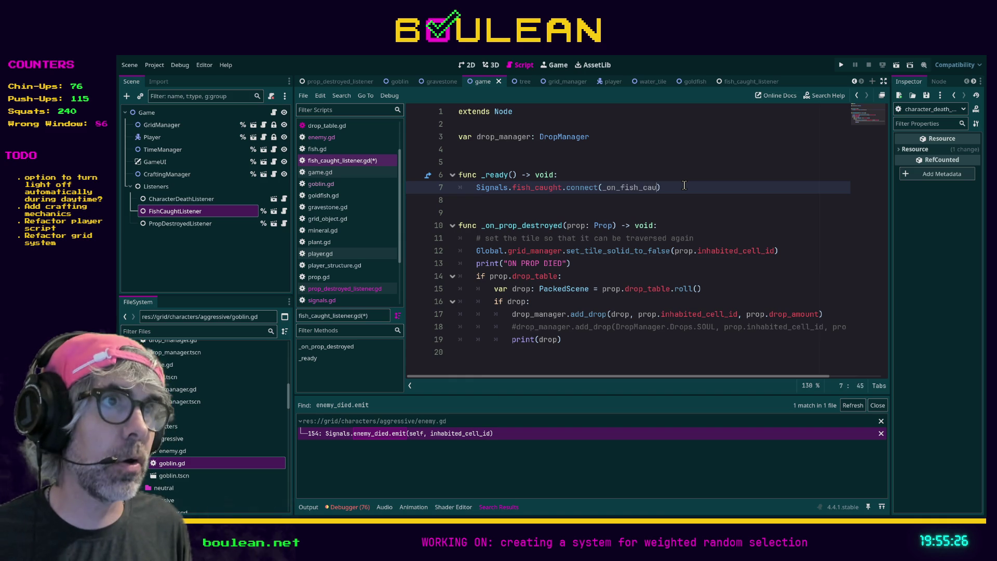
Start a new 'func _on_fish_caught()' declaration at the end of the script.
left_click(502, 361)
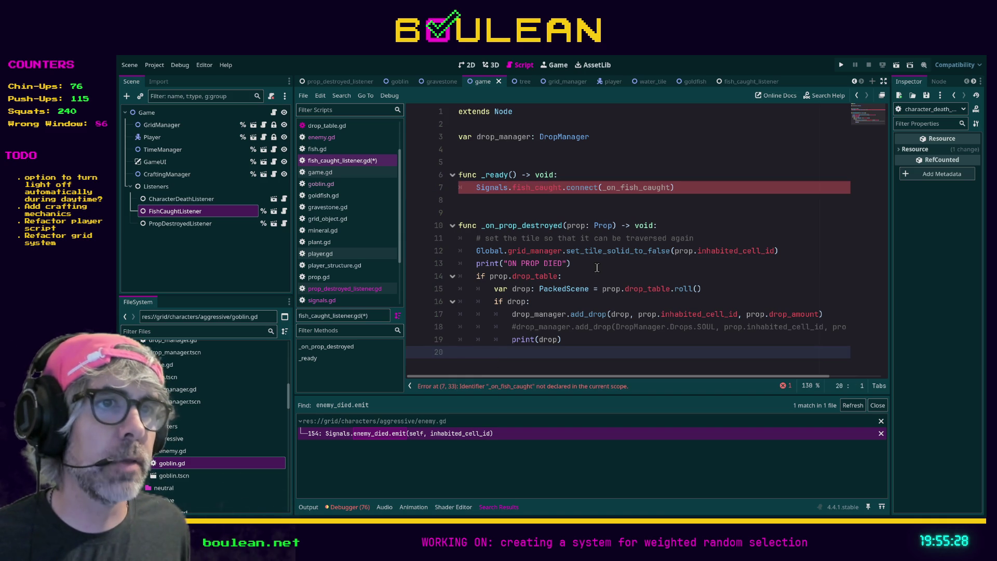
key("Return")
key("Return")
type("f")
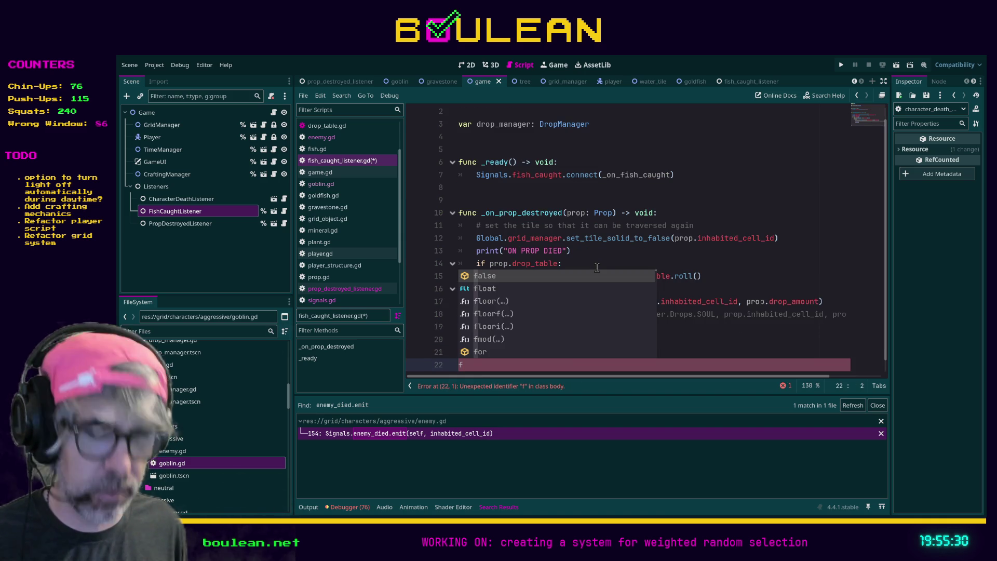
type("unc _")
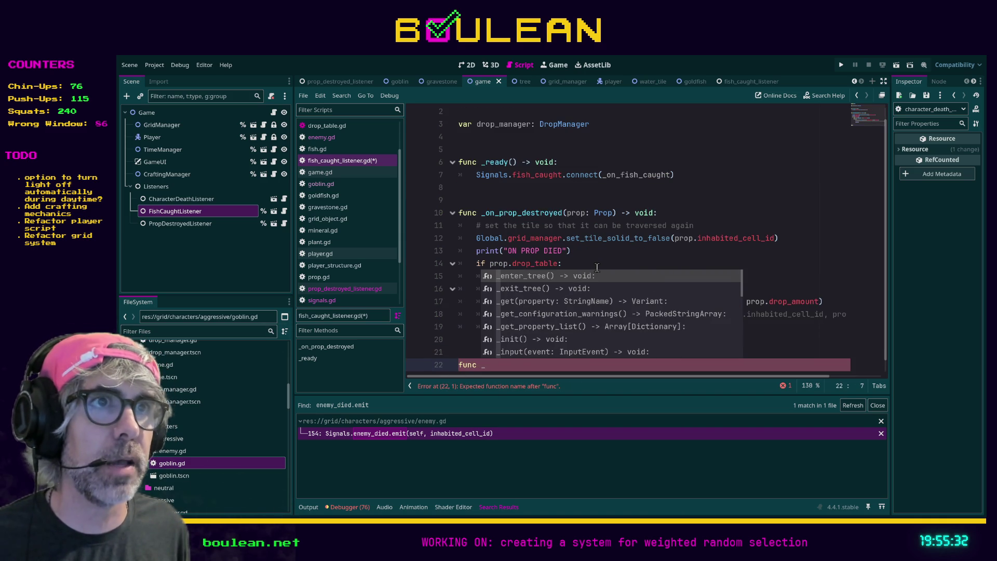
type("on_fish_ca")
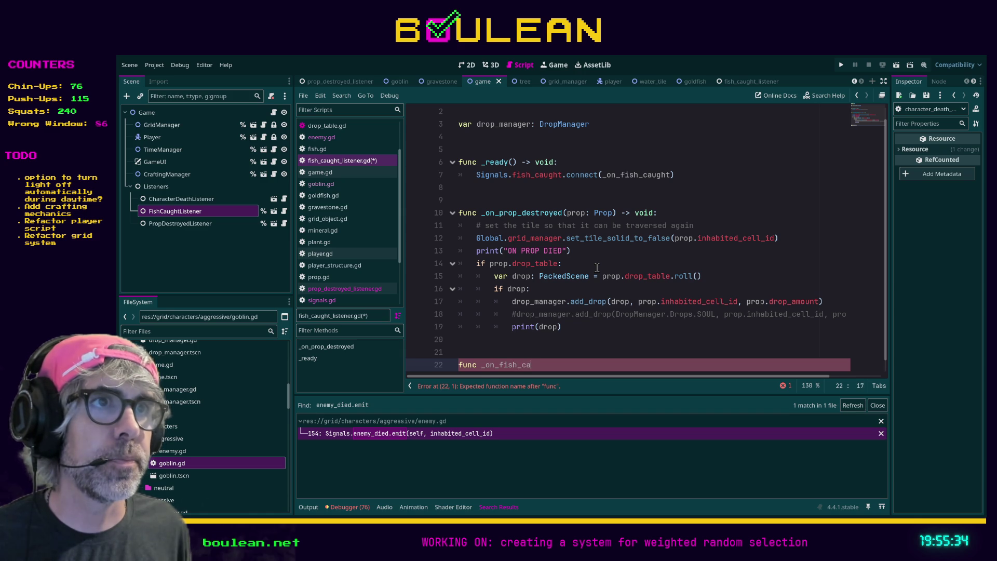
type("ught(")
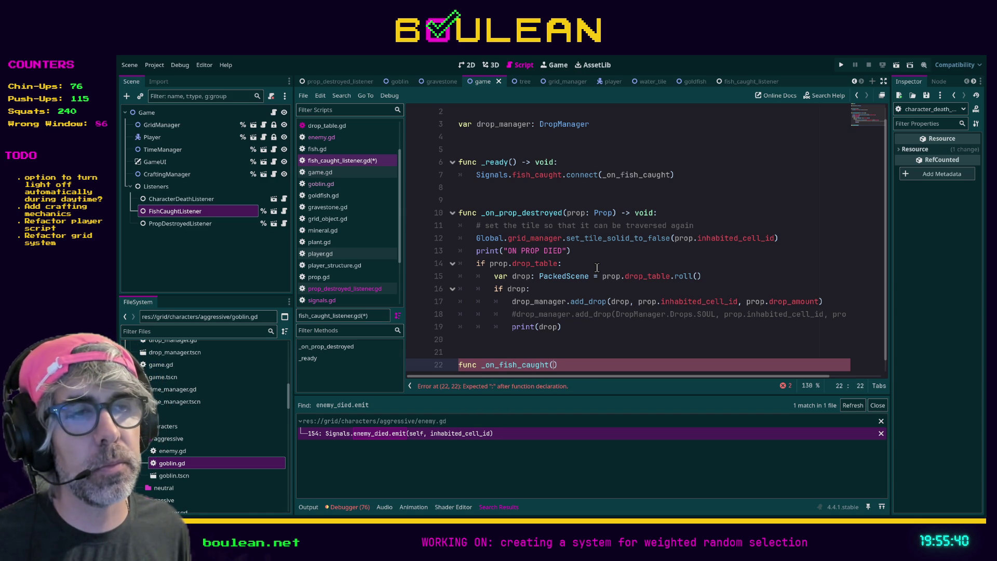
Rename the fish_caught signal's parameter from water_tile to water_source in signals.gd and save.
left_click(339, 301)
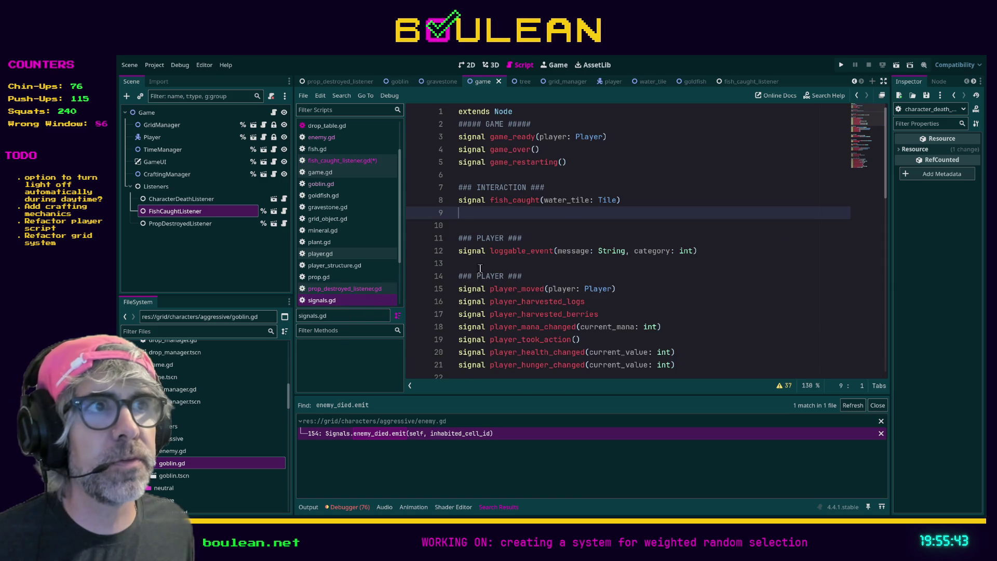
left_click(589, 202)
left_click(567, 202, "shift")
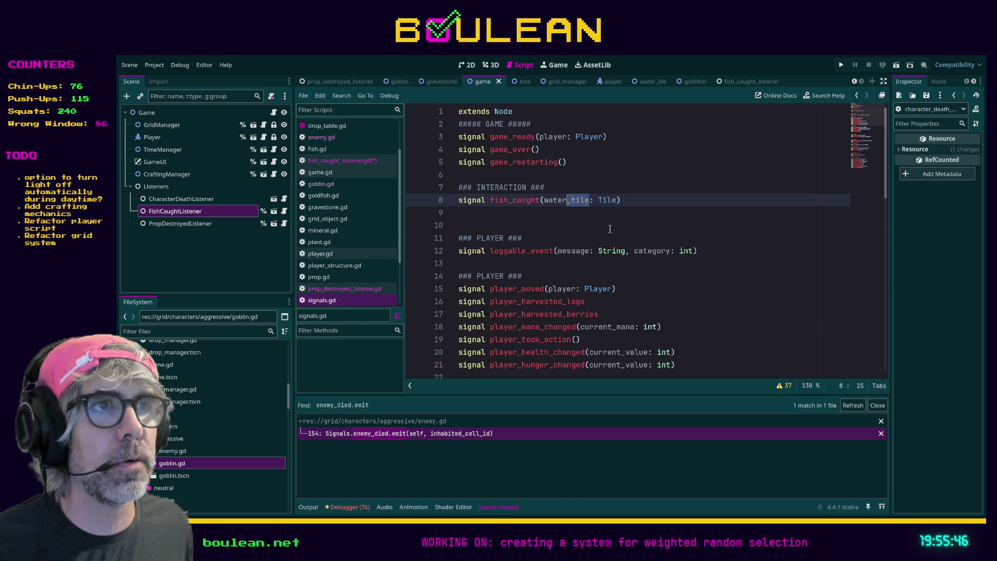
type("source")
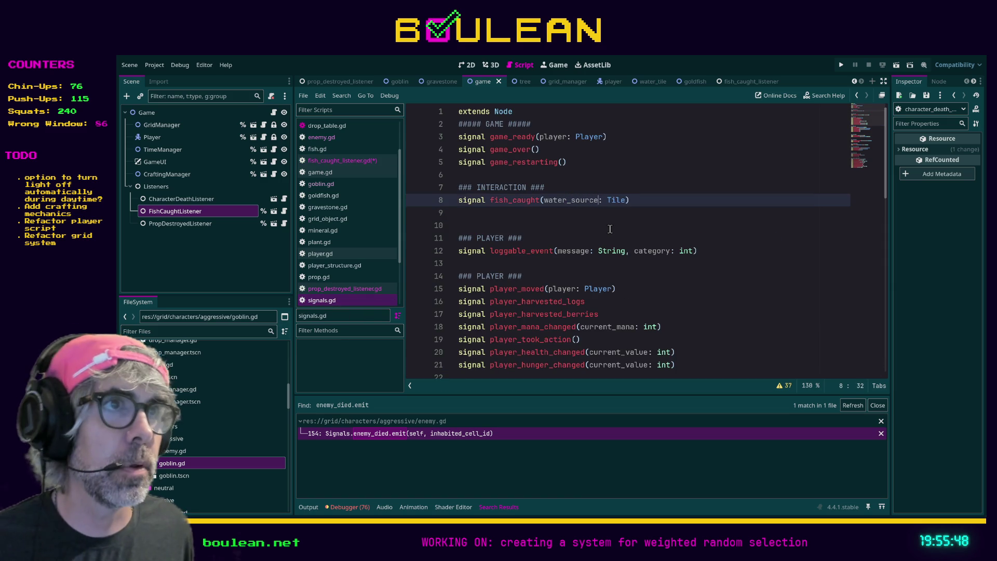
left_click(611, 229)
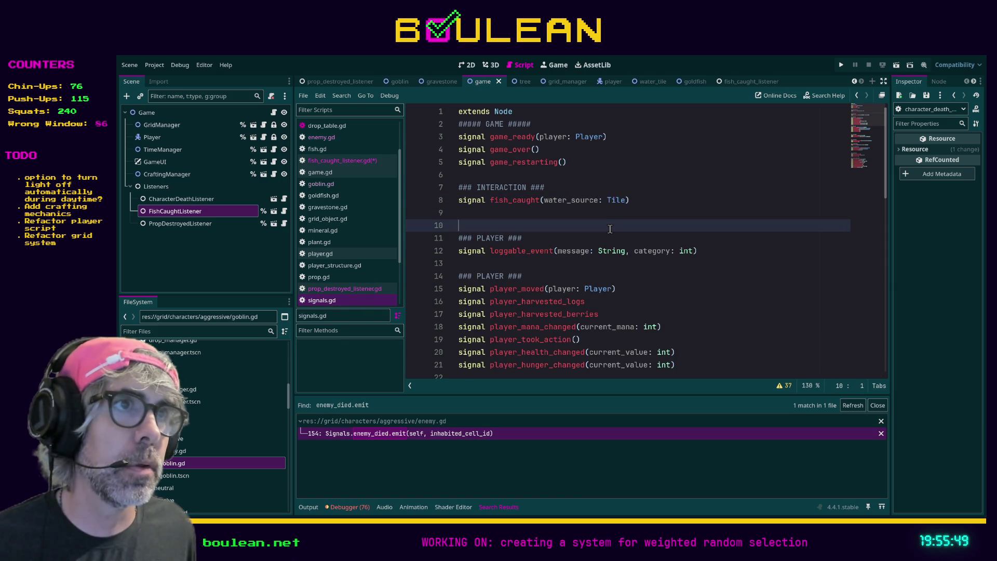
left_click(597, 199)
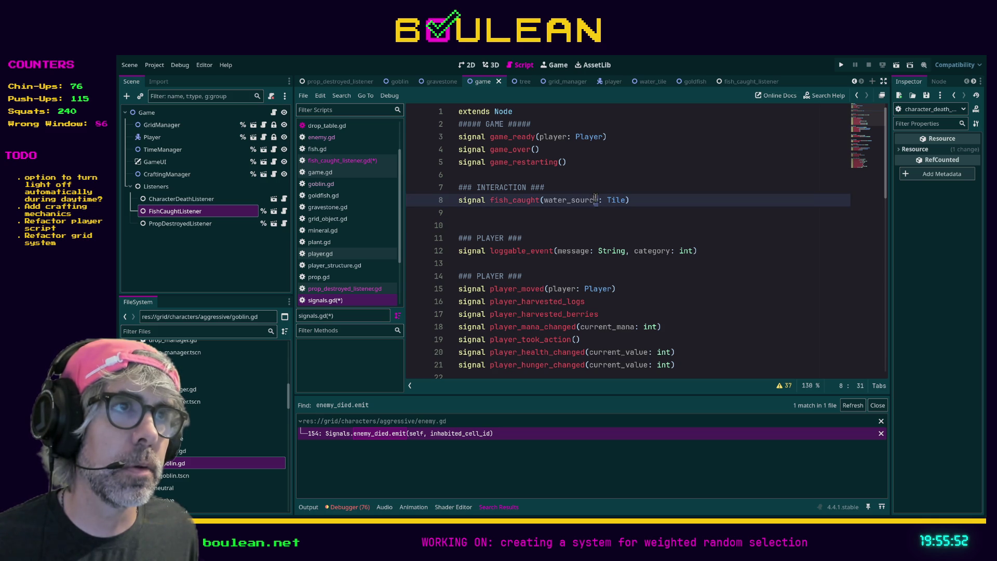
left_click(578, 224)
key("ctrl+s")
left_click(364, 162)
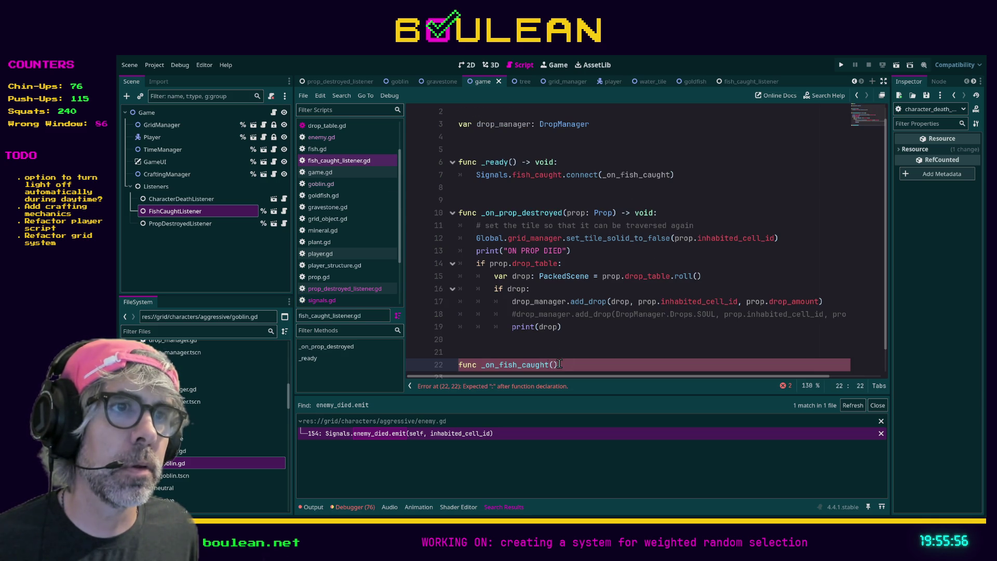
Declare _on_fish_caught(water_source: Tile) with a print("ON FISH CAUGHT") body line.
type("water_source")
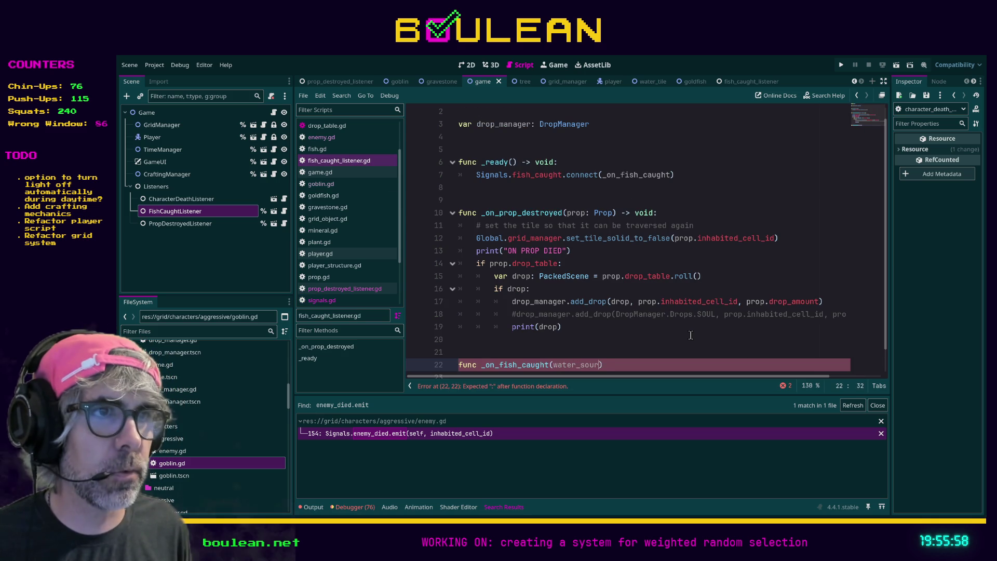
scroll(691, 335, "down", 1)
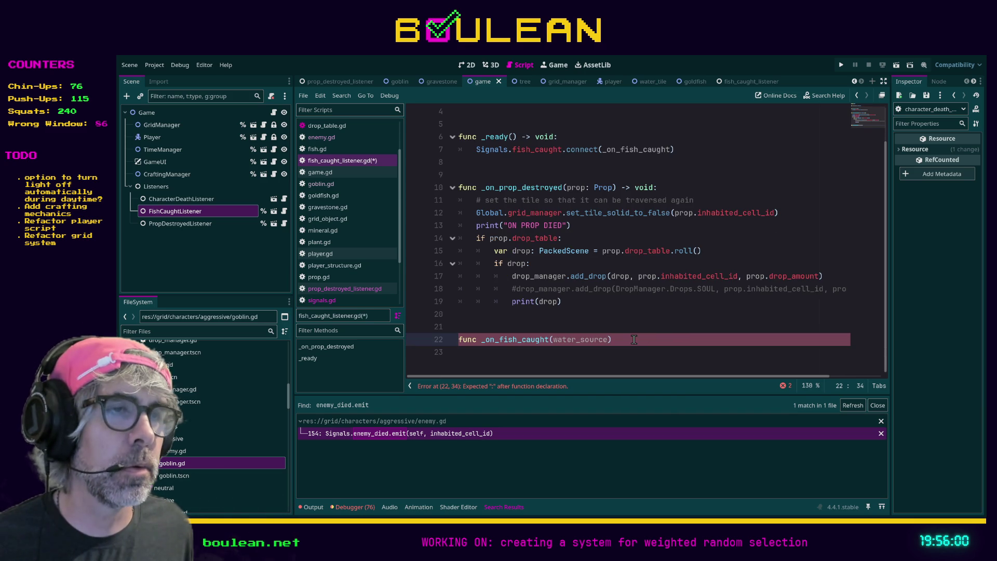
type(": Tile")
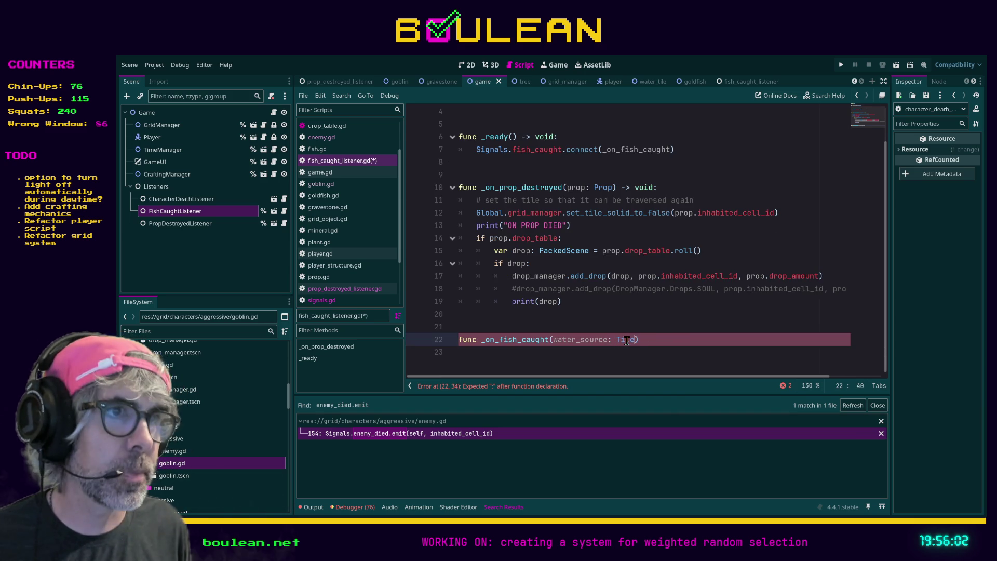
left_click(644, 342)
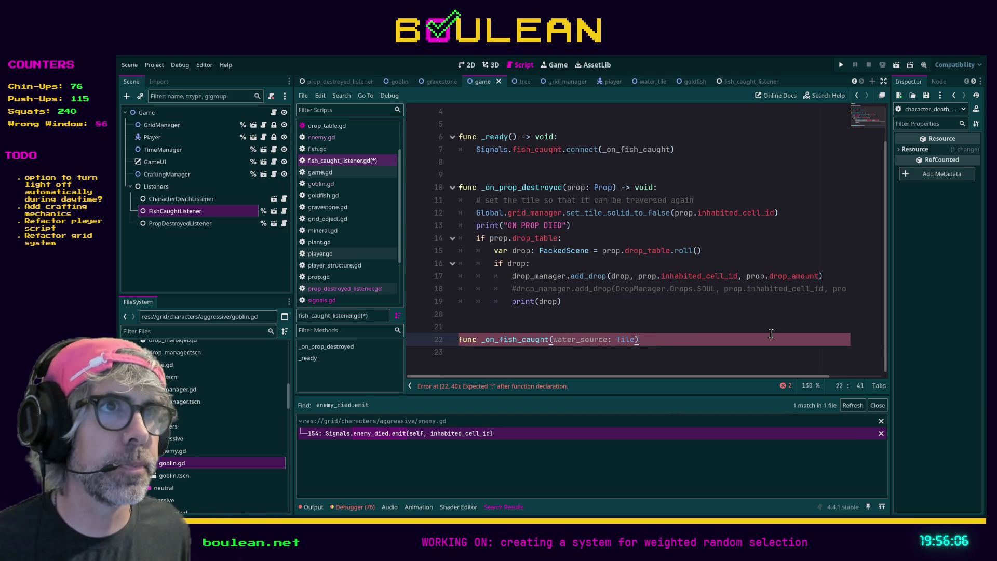
key("Down")
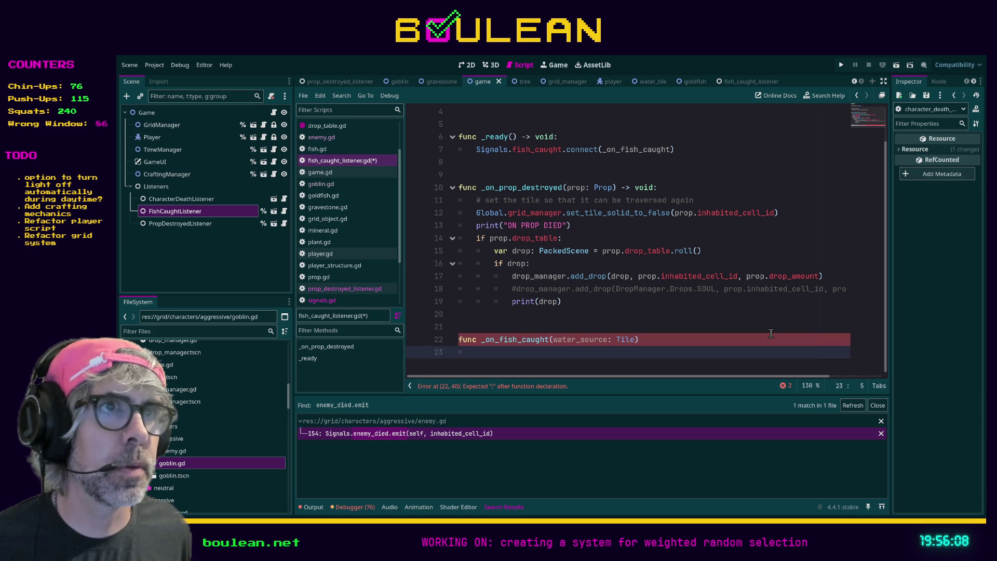
type("print(\"")
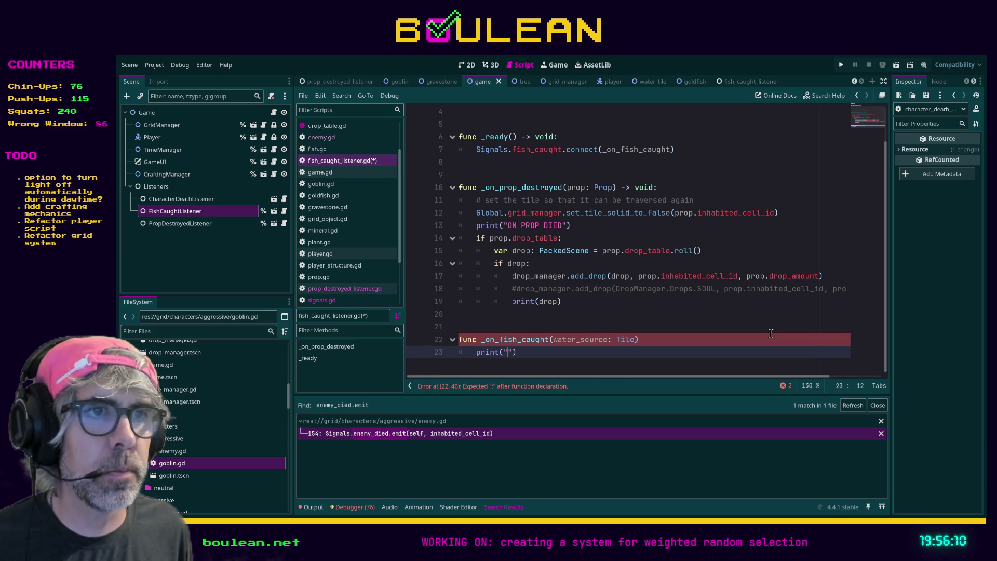
type("ON FISH CAUGHT")
left_click(599, 305)
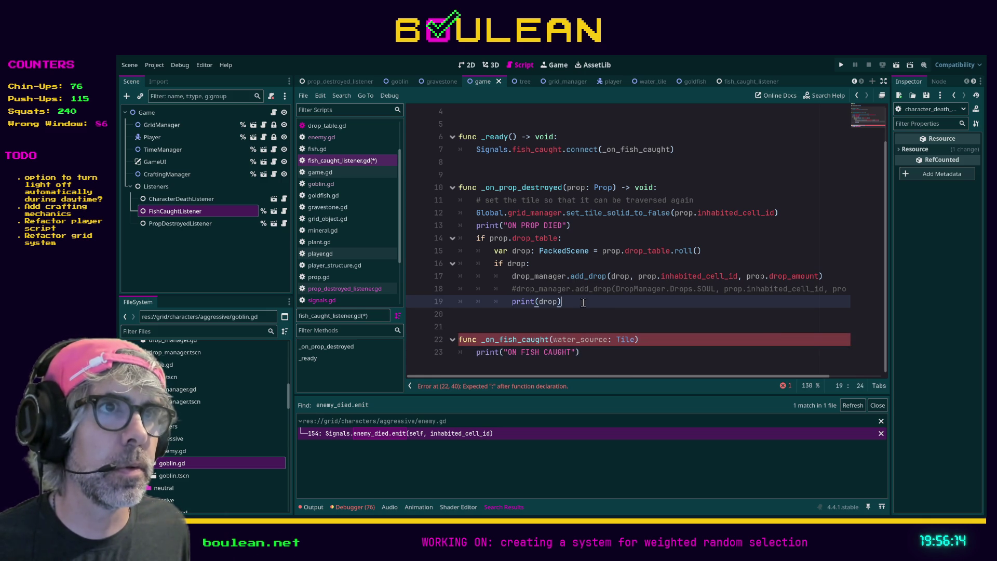
scroll(618, 306, "up", 1)
scroll(619, 307, "down", 1)
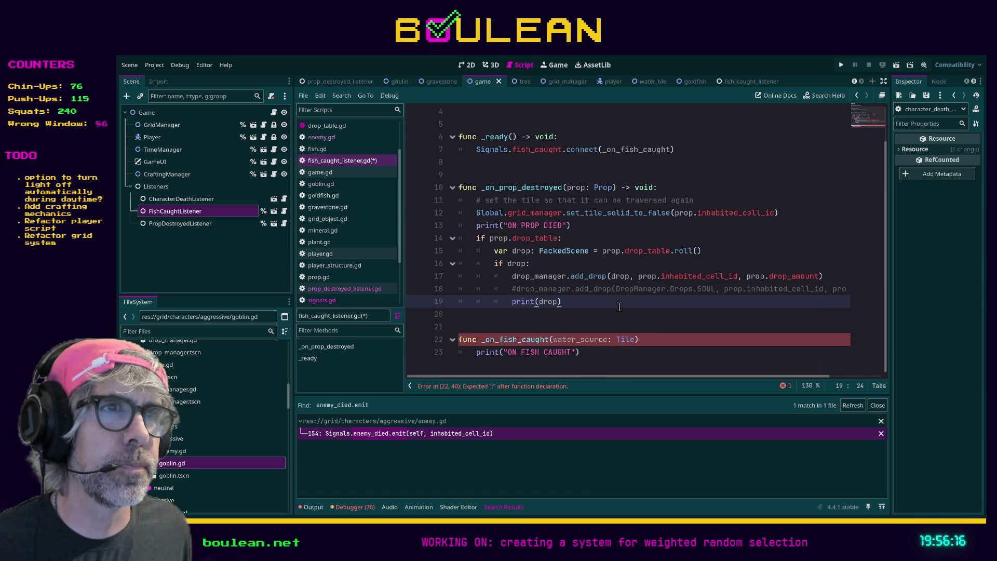
left_click(658, 342)
Add -> void to the header and roll a PackedScene drop from water_source.drop_table.
type("-> void:")
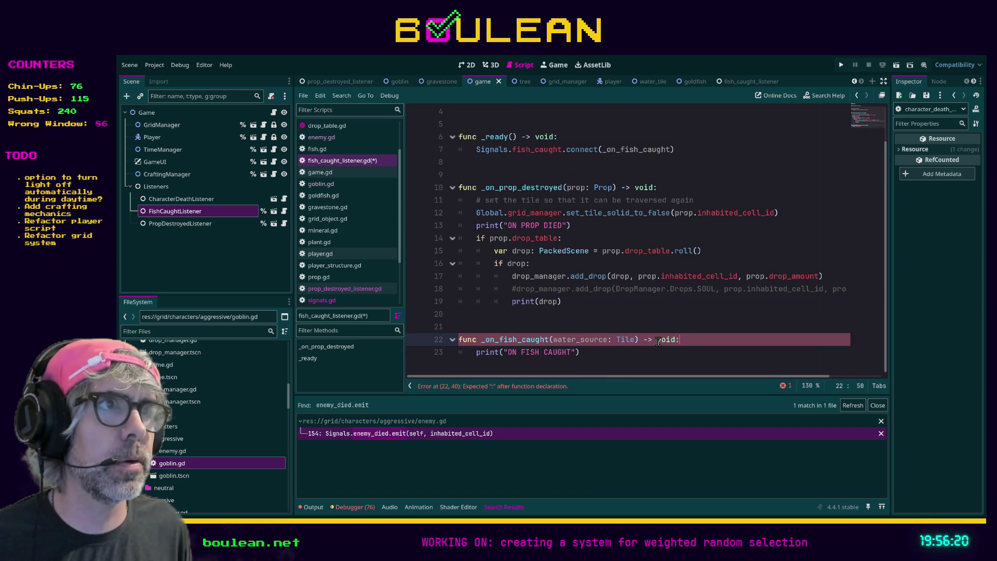
left_click(608, 351)
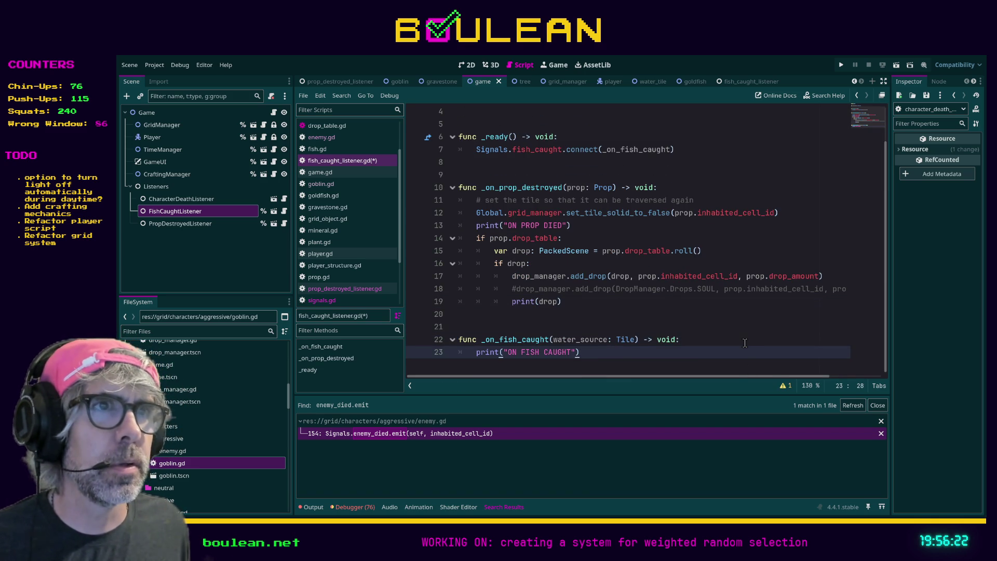
key("Return")
type("if")
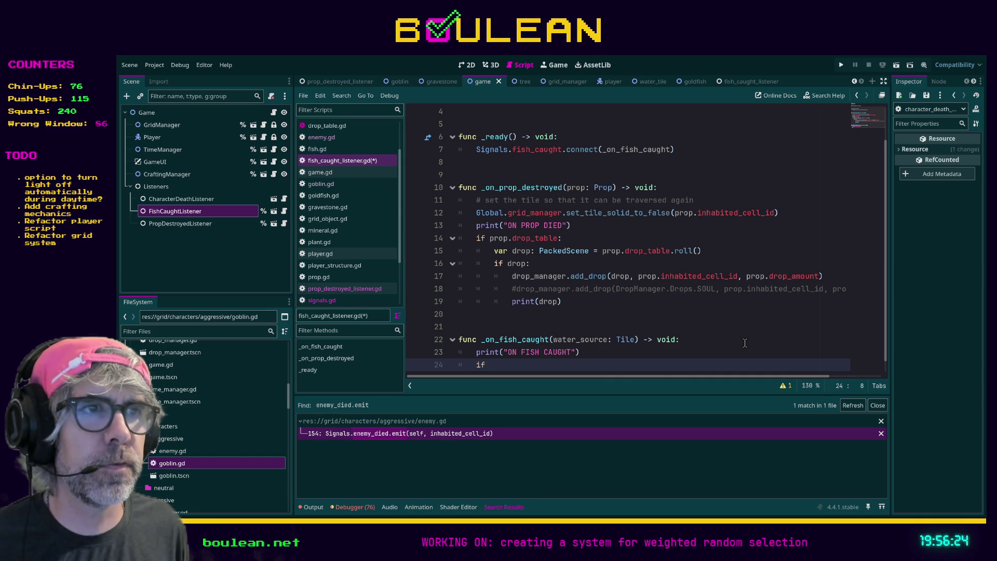
type("water_source.drop_table:")
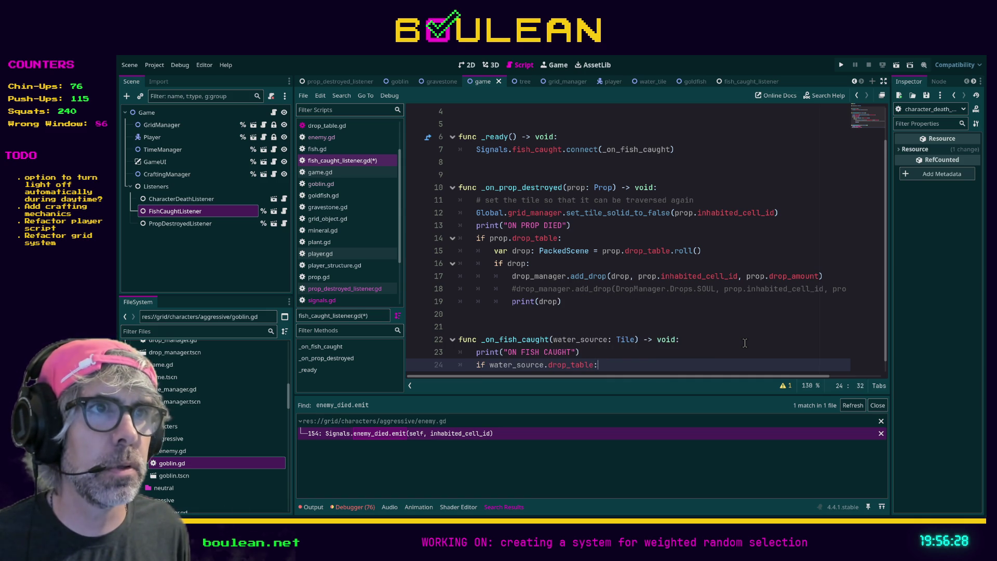
key("Return")
type("var drop")
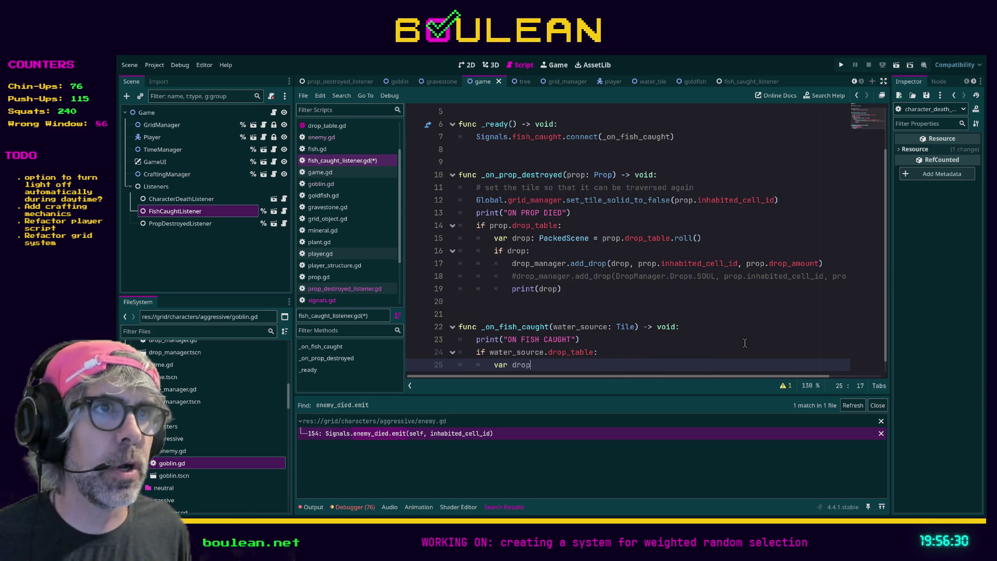
type(": PackedS")
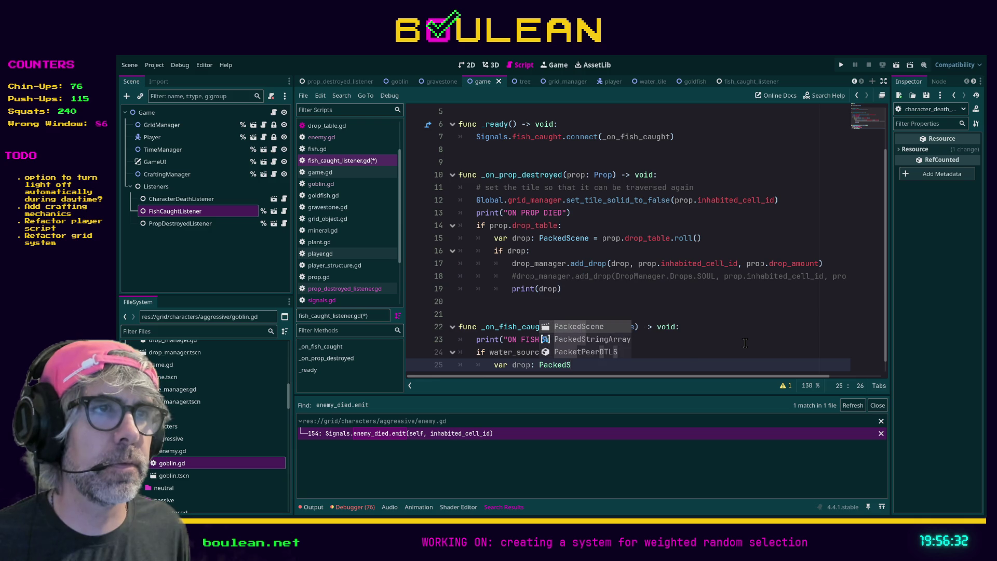
type("cene ")
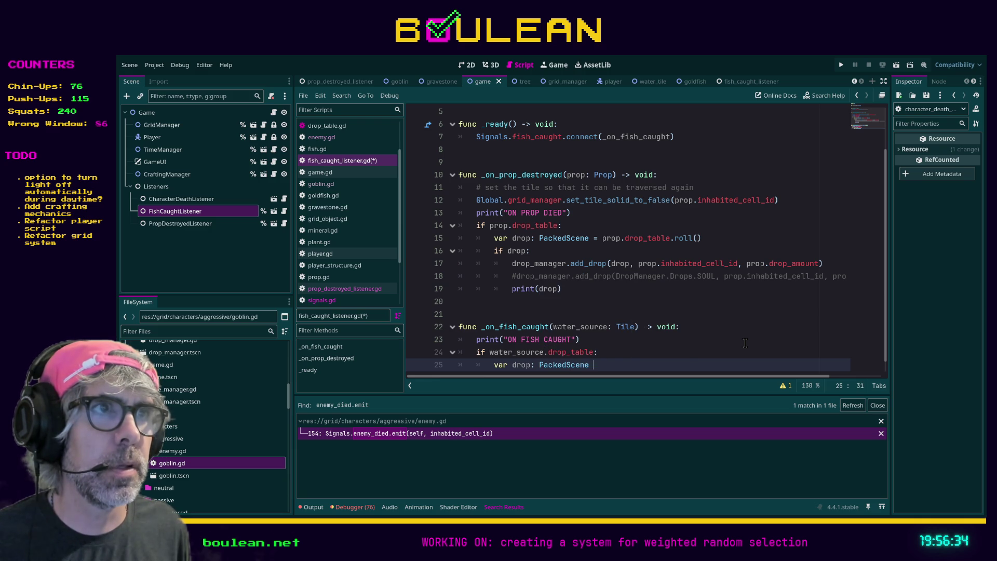
type("= water_source")
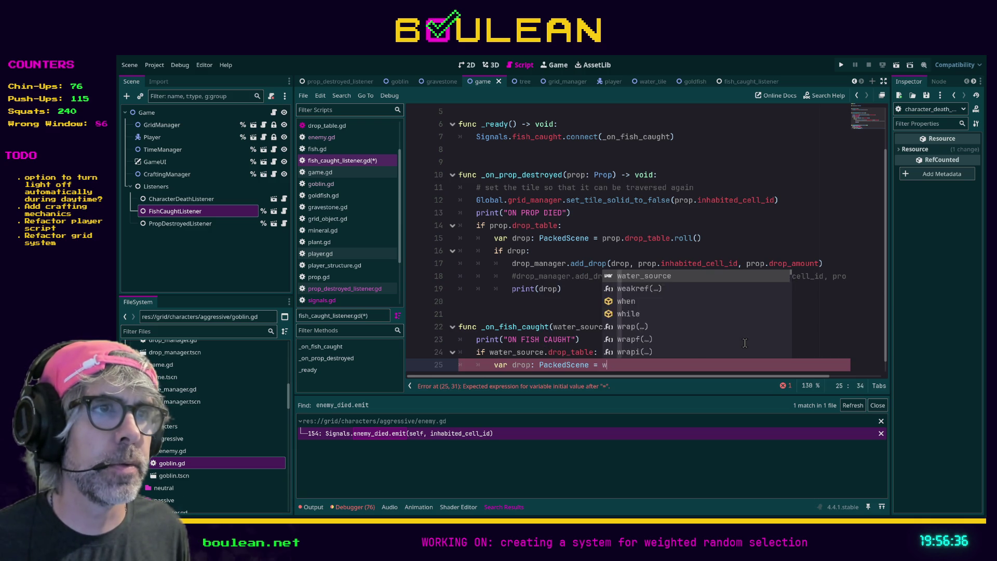
type(".drop_")
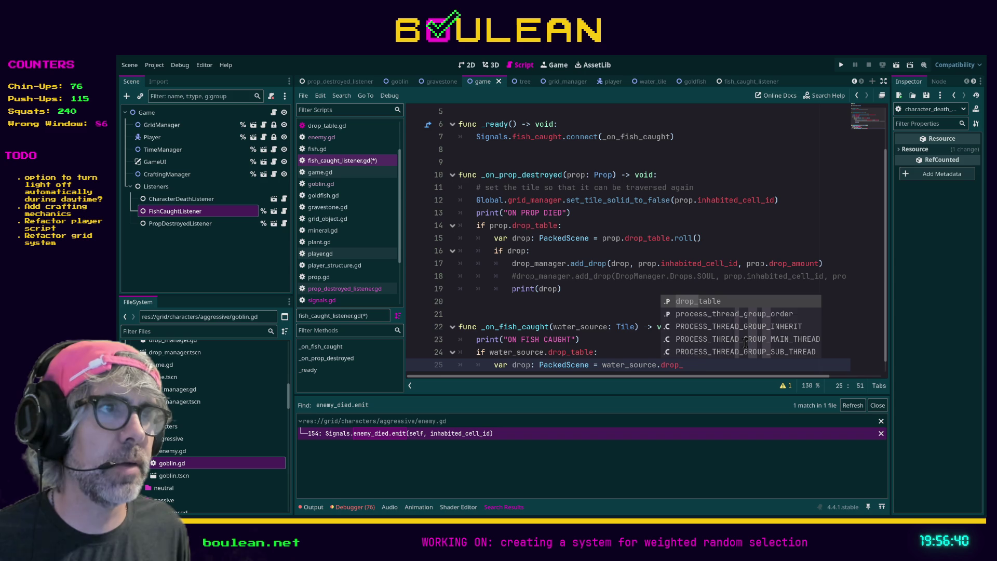
key("Return")
type("oll")
key("Return")
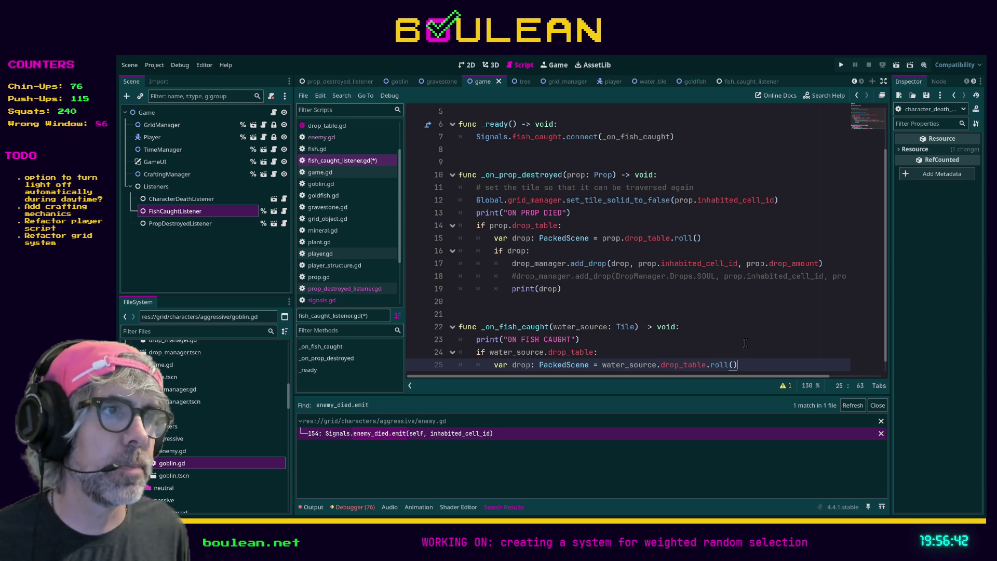
Add an 'if drop:' check that begins calling drop_manager.add_drop(drop, ).
scroll(745, 343, "down", 1)
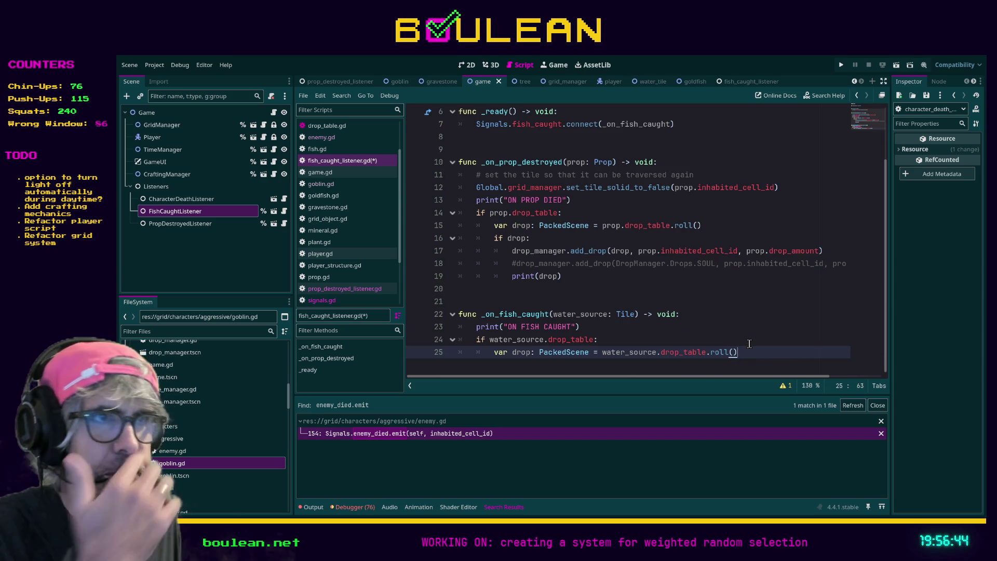
key("Return")
type("if drop:")
key("Return")
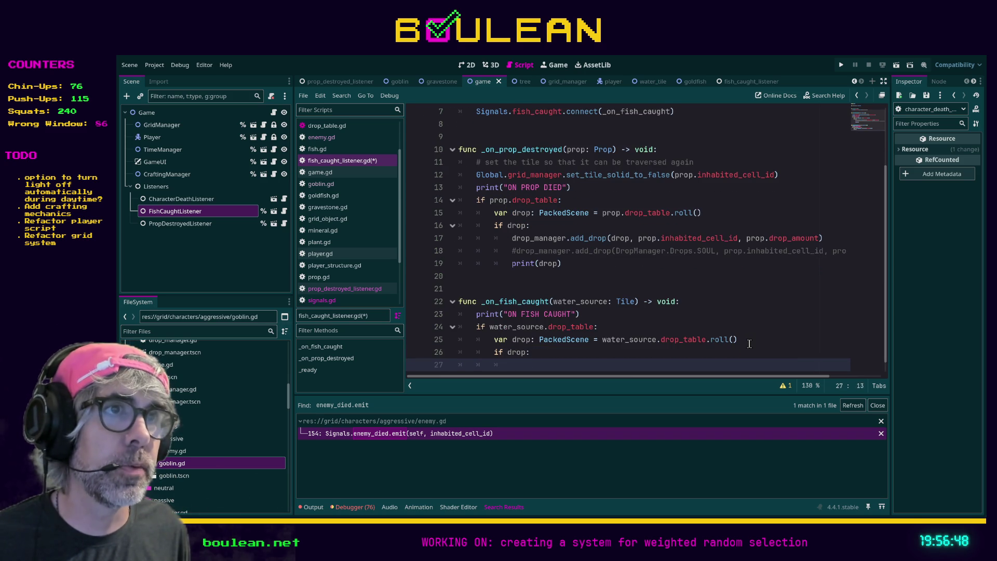
type("drop_manager")
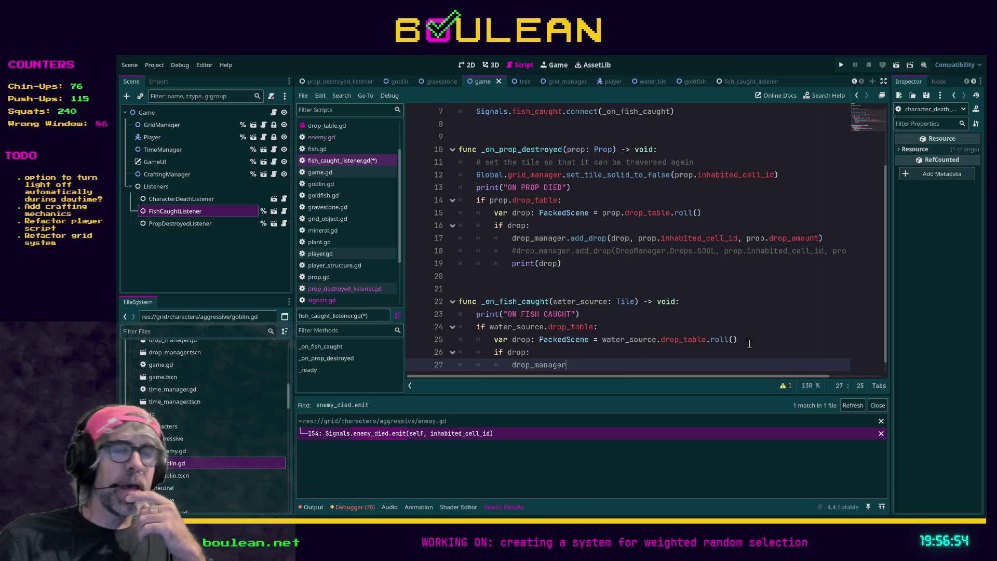
type(".add_drop(")
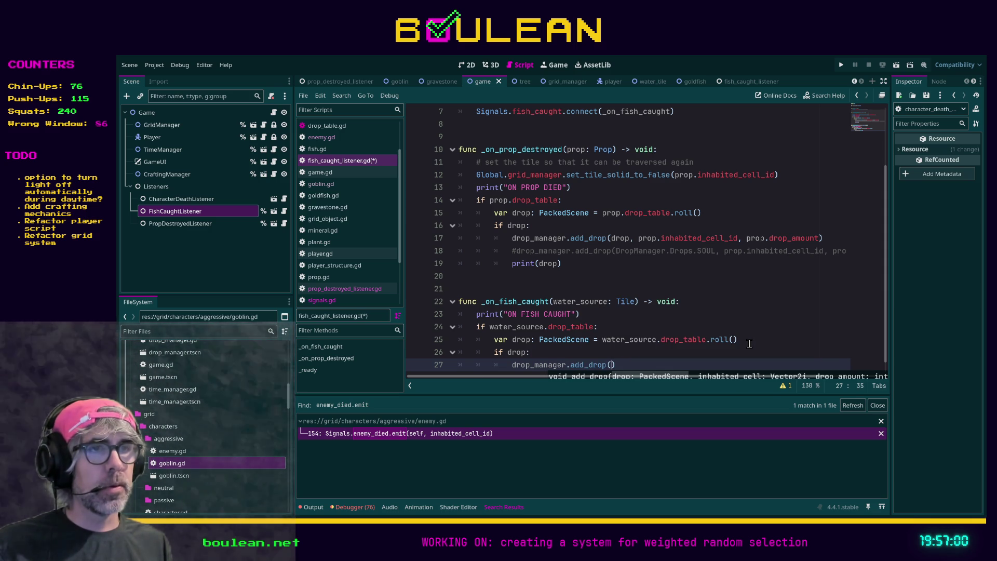
type("drop,")
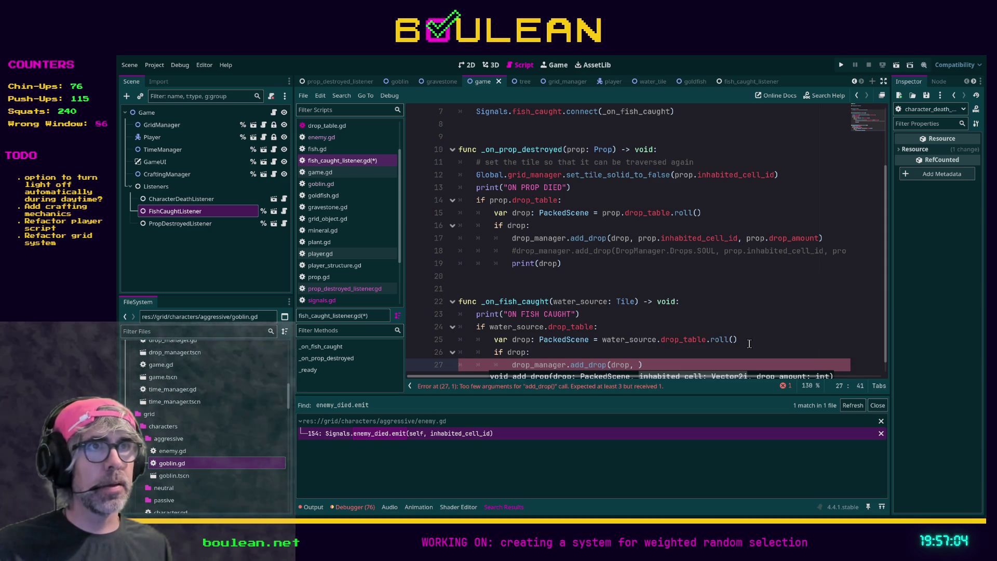
scroll(641, 301, "up", 2)
Review the interact function in water_tile.gd, then bring up signals.gd.
scroll(640, 300, "down", 2)
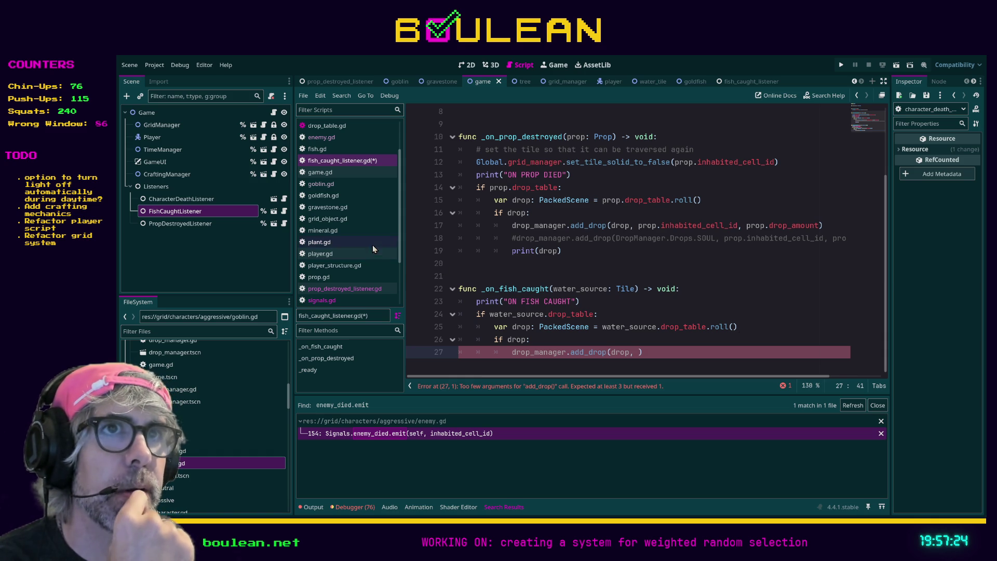
scroll(369, 253, "down", 3)
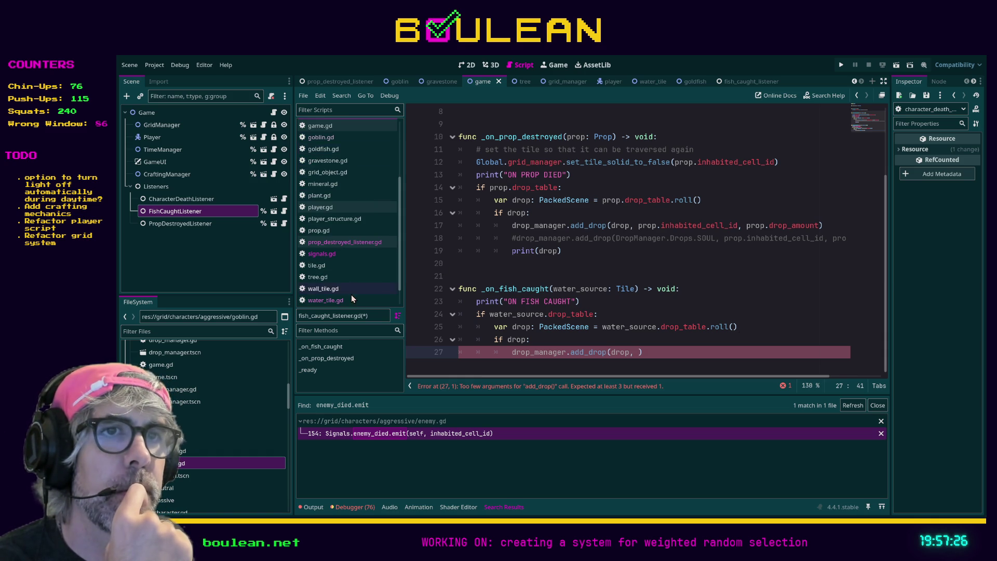
left_click(346, 298)
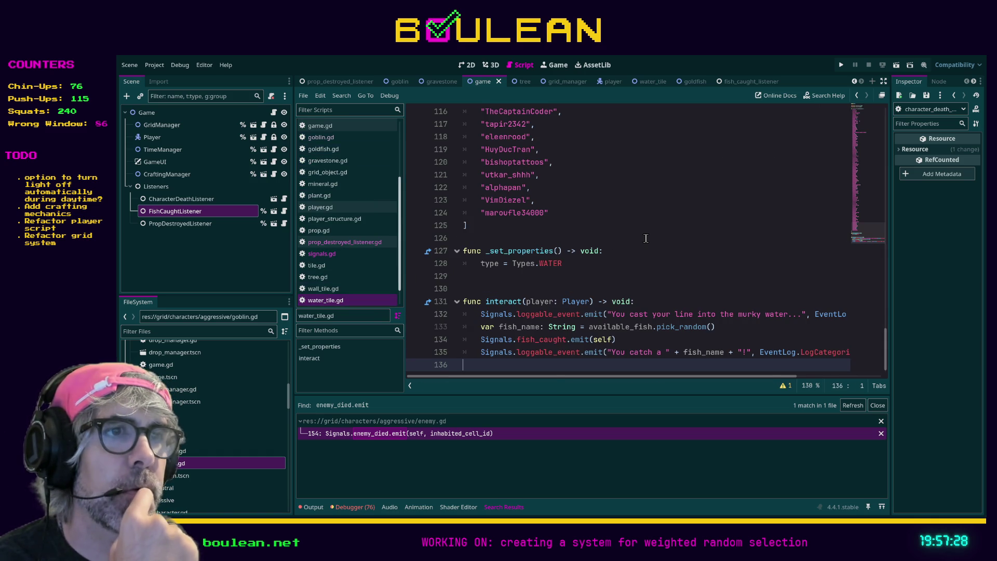
scroll(645, 237, "down", 1)
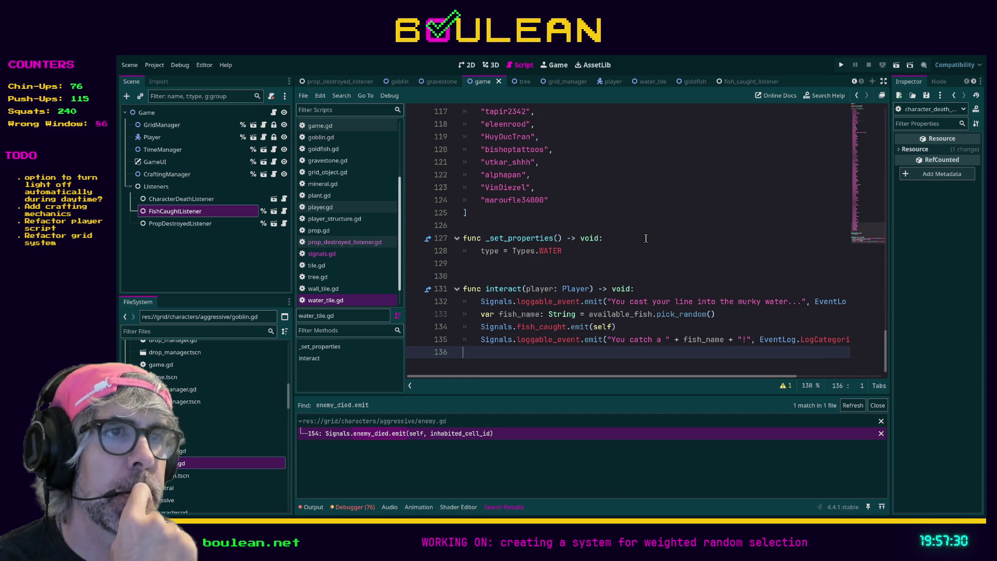
left_click(367, 253)
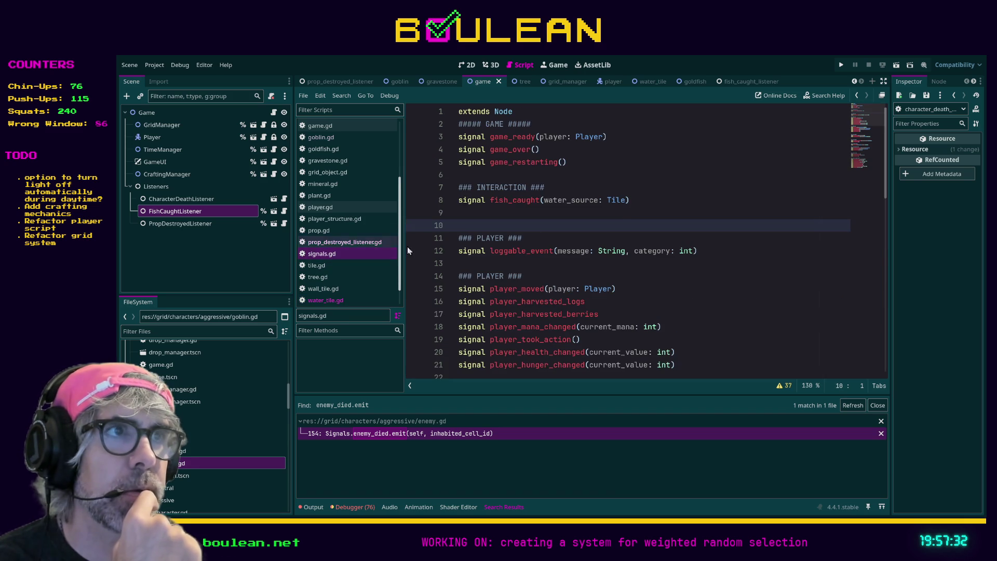
Add a second parameter, player: Player, to the fish_caught signal in signals.gd.
left_click(624, 201)
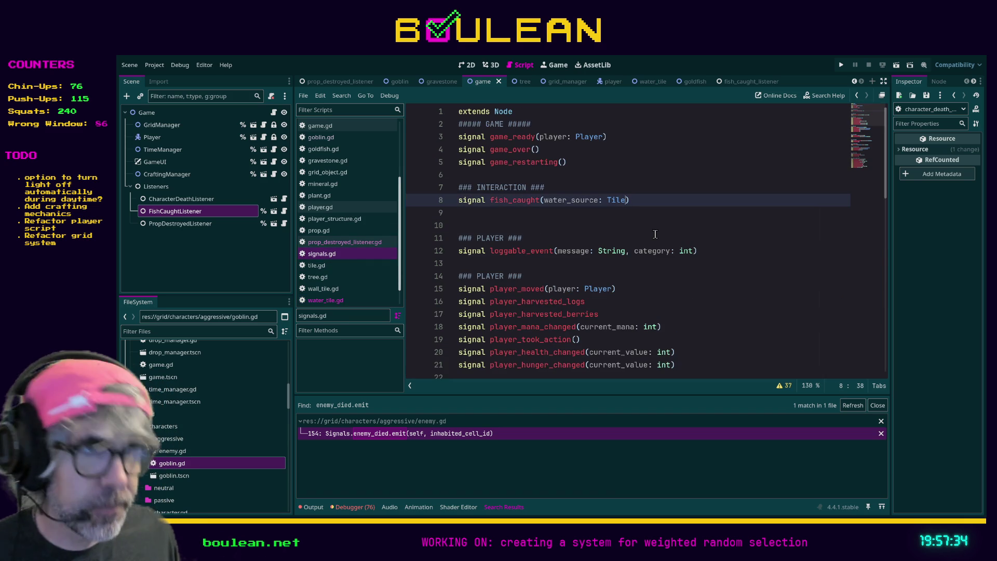
type(", player: Playe")
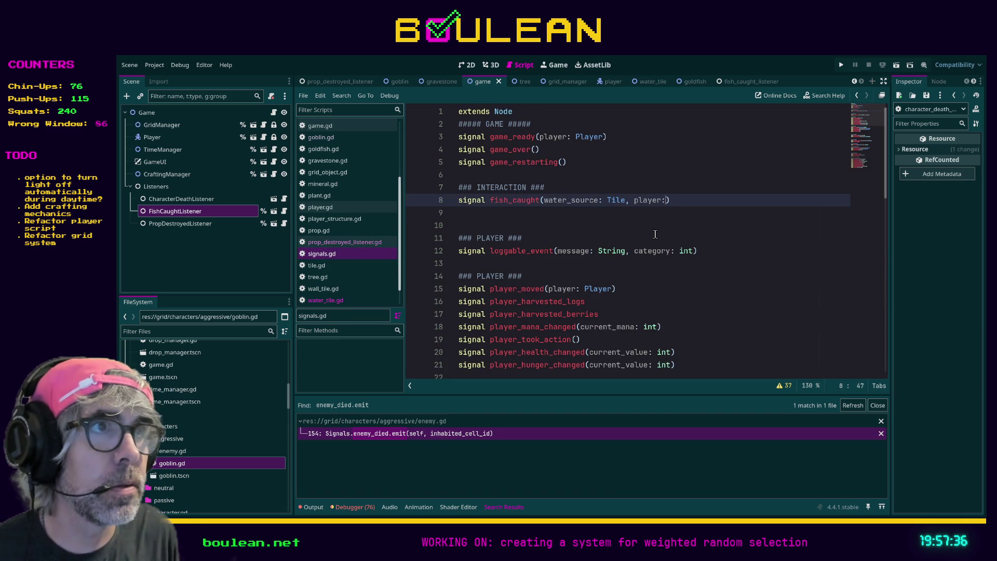
key("Return")
key("Down")
key("Down")
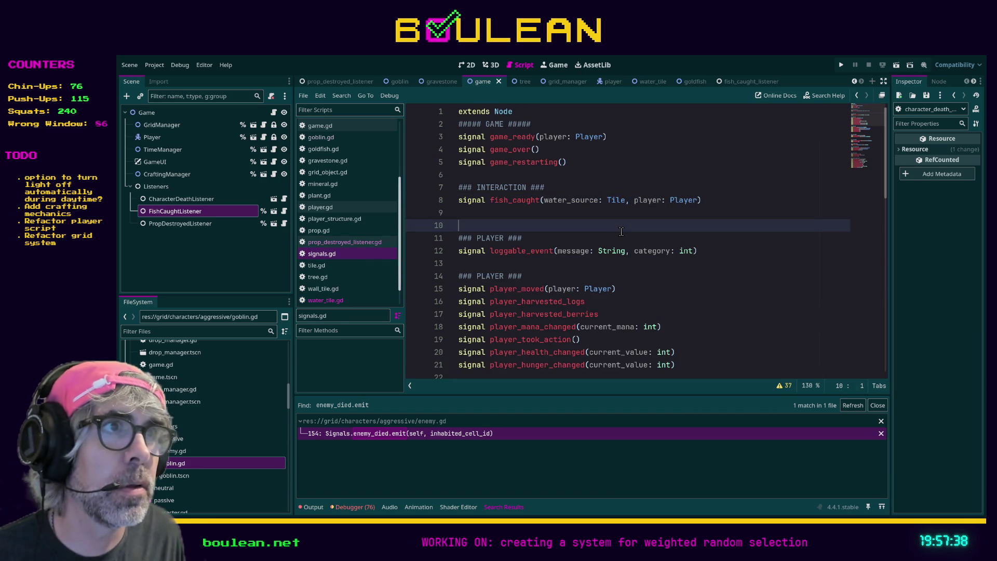
scroll(363, 232, "down", 2)
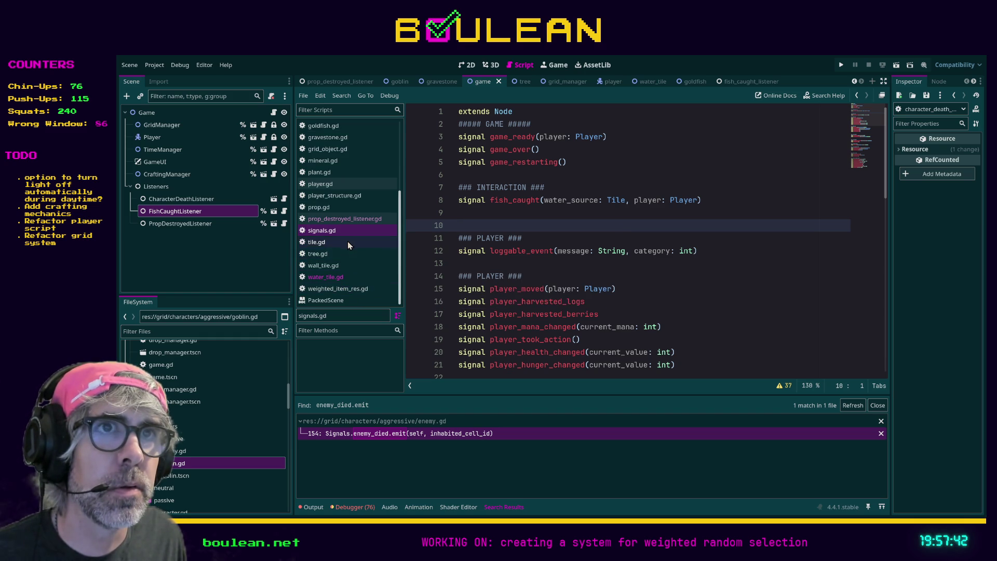
left_click(342, 277)
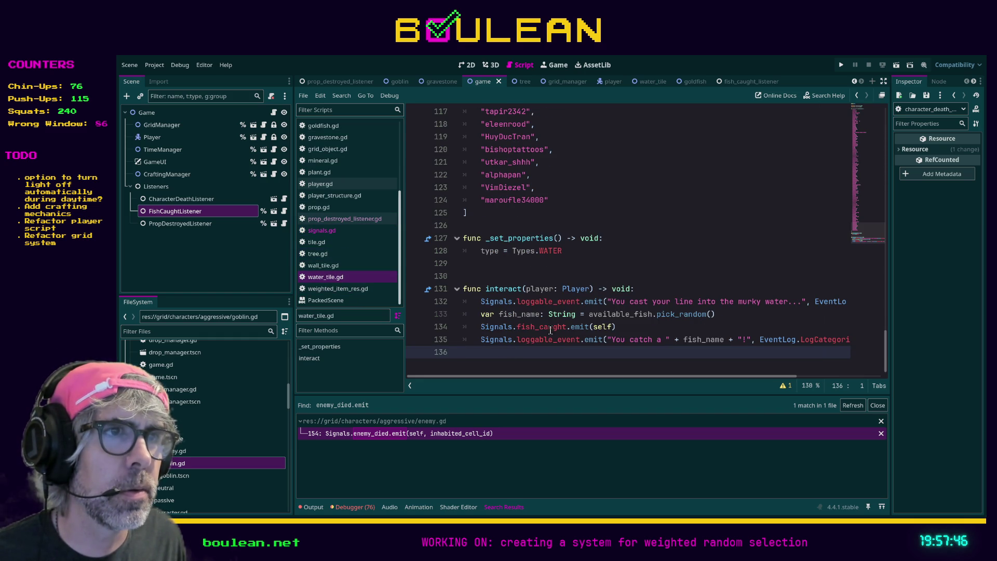
Change water_tile.gd's fish_caught.emit(self) to emit(self, player).
left_click(611, 326)
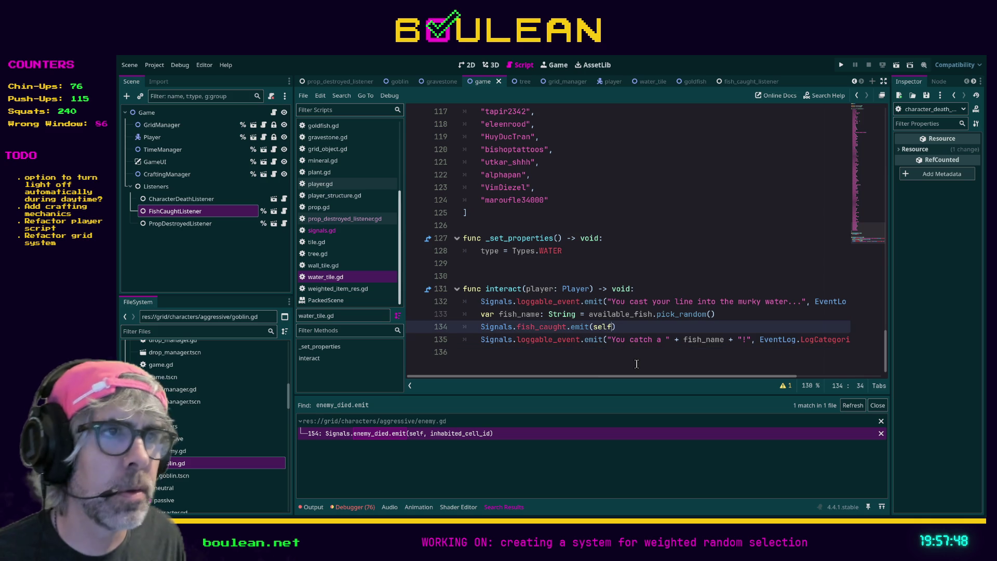
type(", player")
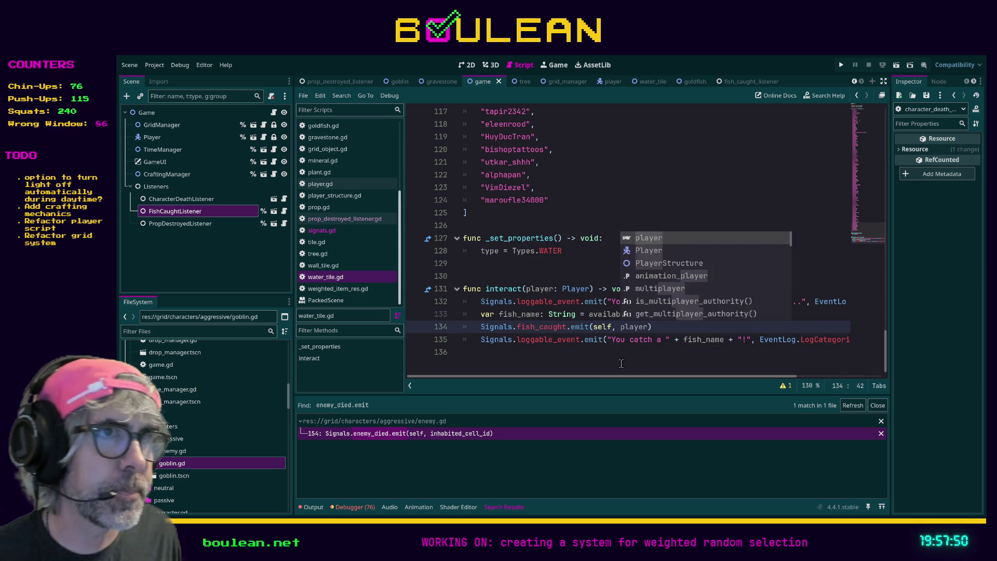
left_click_drag(850, 353, 591, 360)
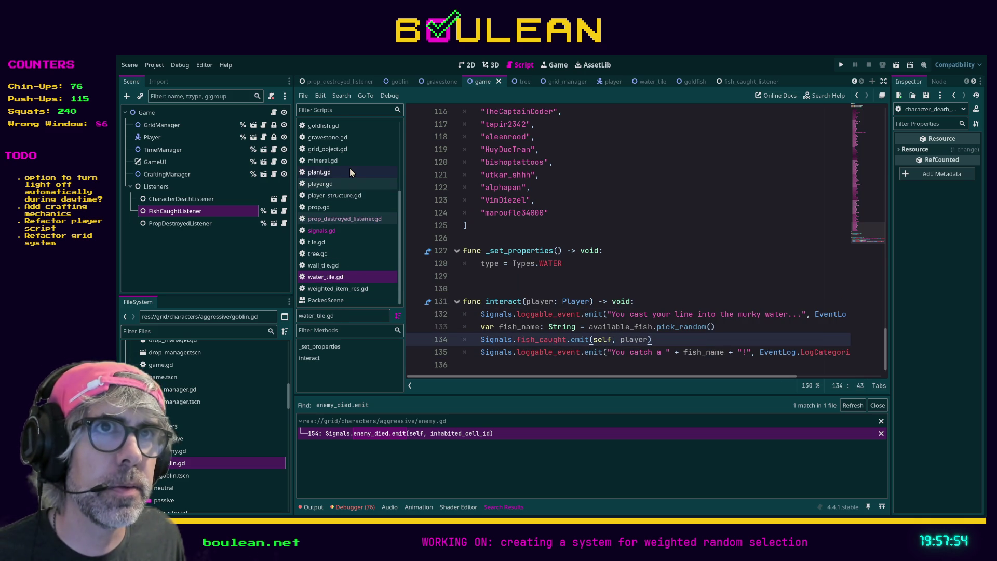
scroll(350, 168, "up", 5)
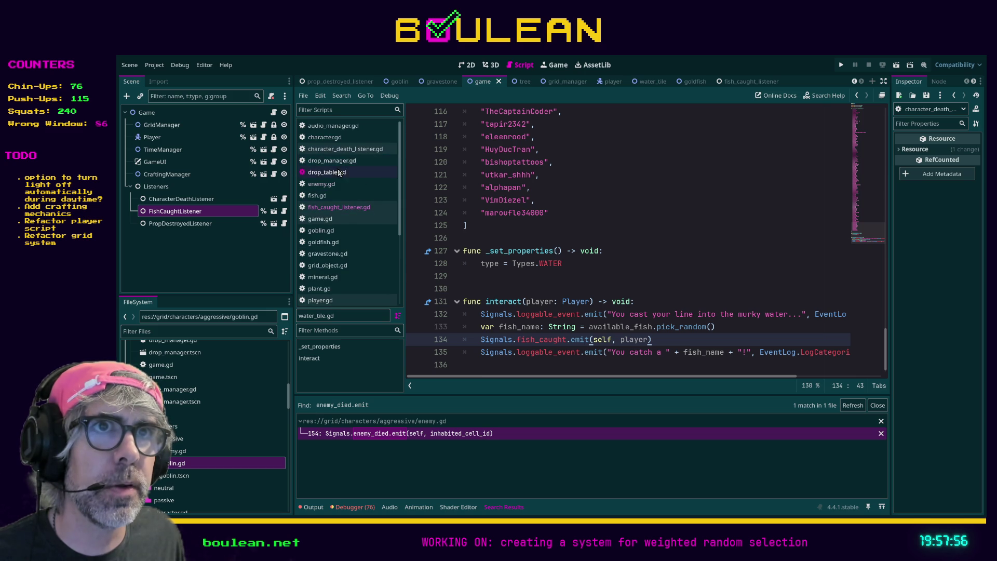
Jump from fish_caught_listener.gd to add_drop's definition in drop_manager.gd.
left_click(355, 207)
scroll(742, 351, "down", 1)
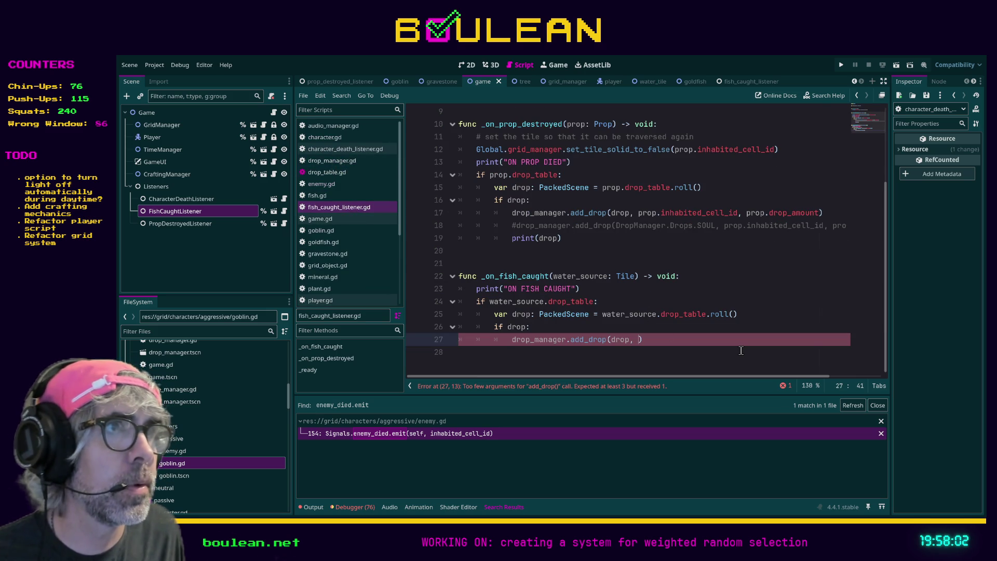
left_click(585, 340, "ctrl")
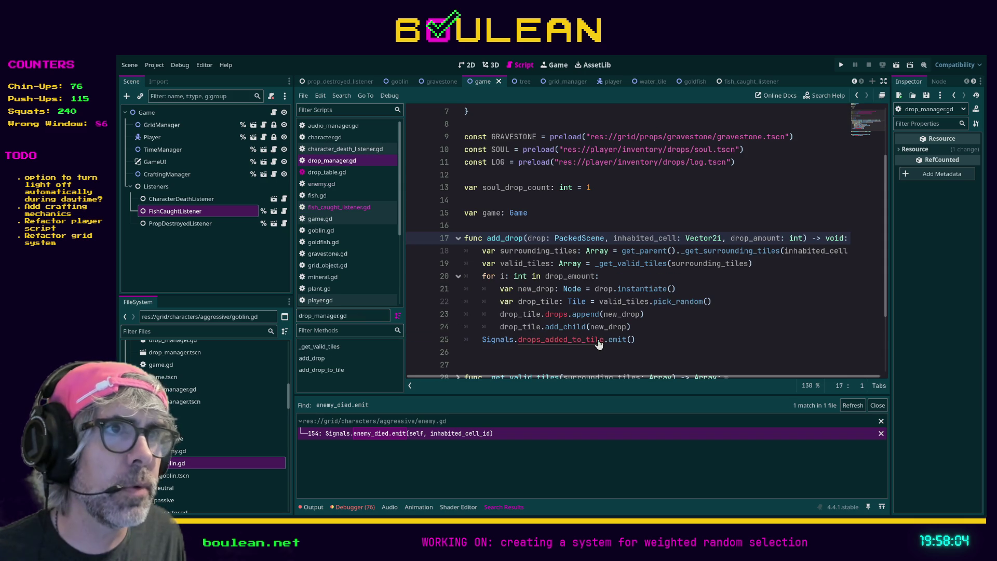
scroll(659, 239, "left", 1)
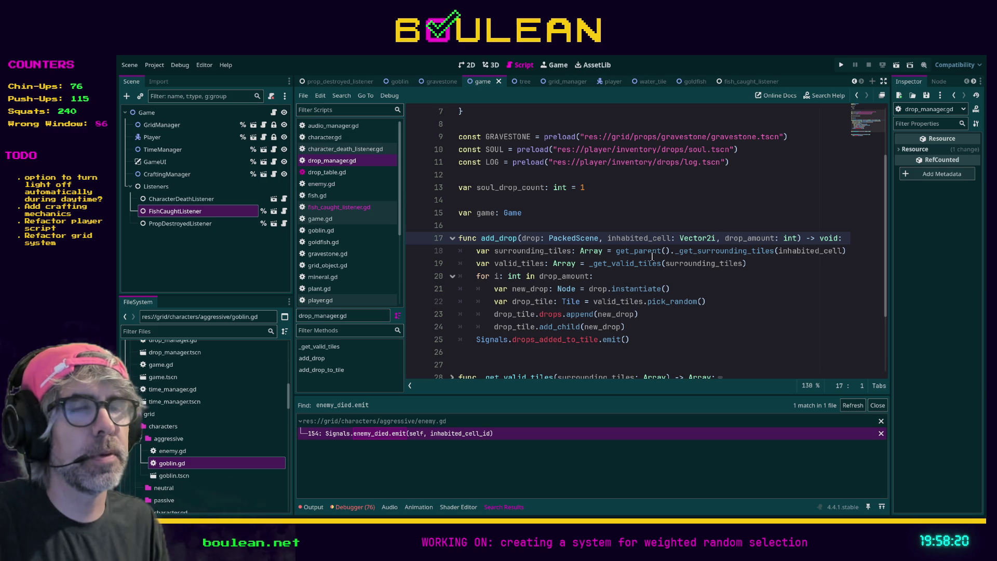
scroll(650, 291, "down", 2)
left_click(571, 289)
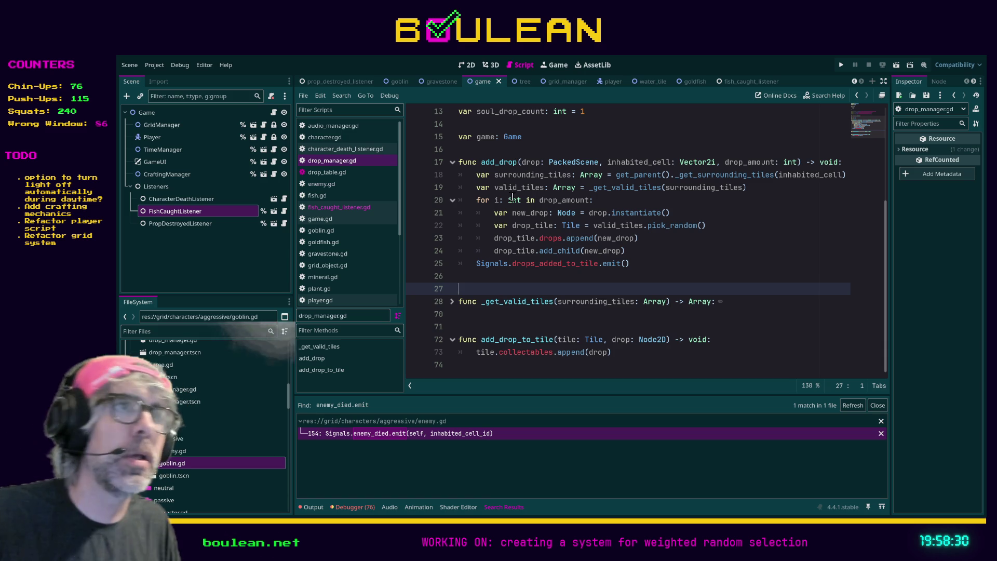
Add a '# TODO Change to _add_drop_randomly' comment above add_drop in drop_manager.gd.
left_click(517, 148)
key("Return")
type("TODO Change to _")
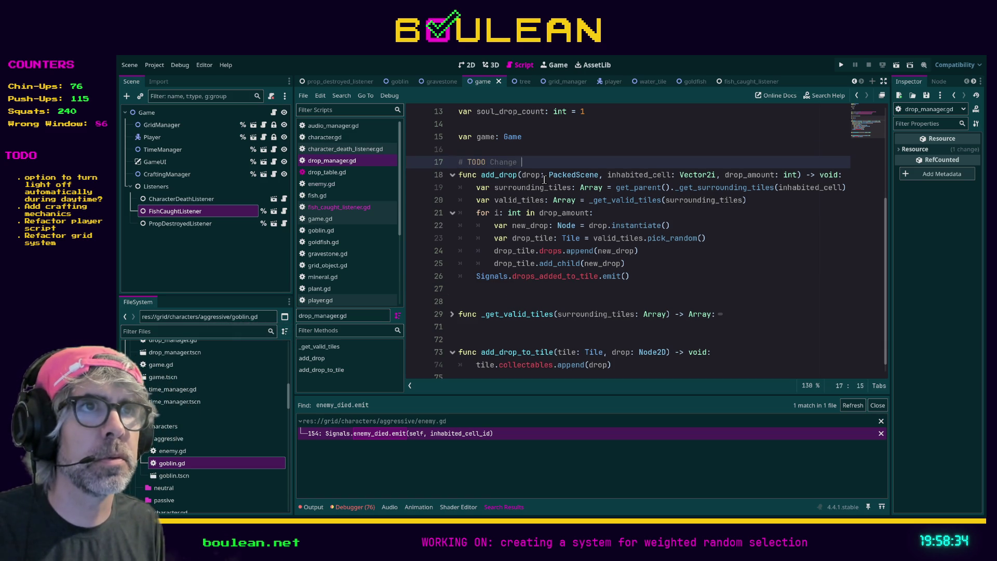
type("add_drop")
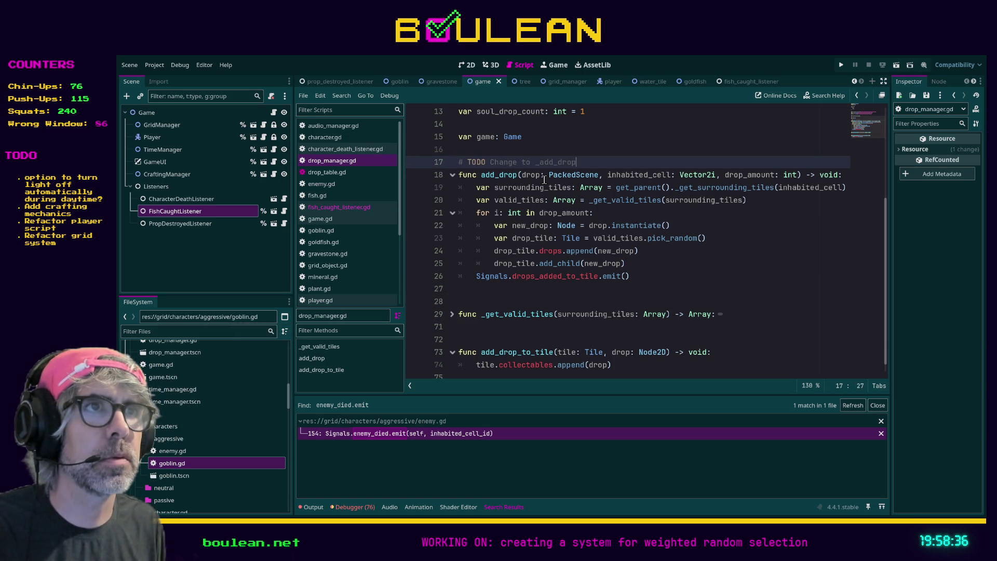
type("_randomlg")
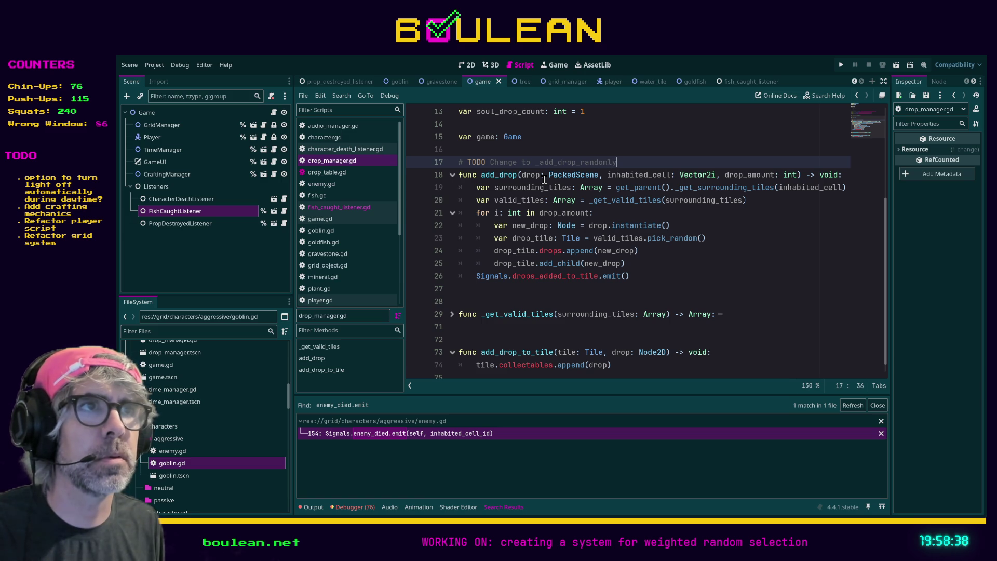
left_click(466, 304)
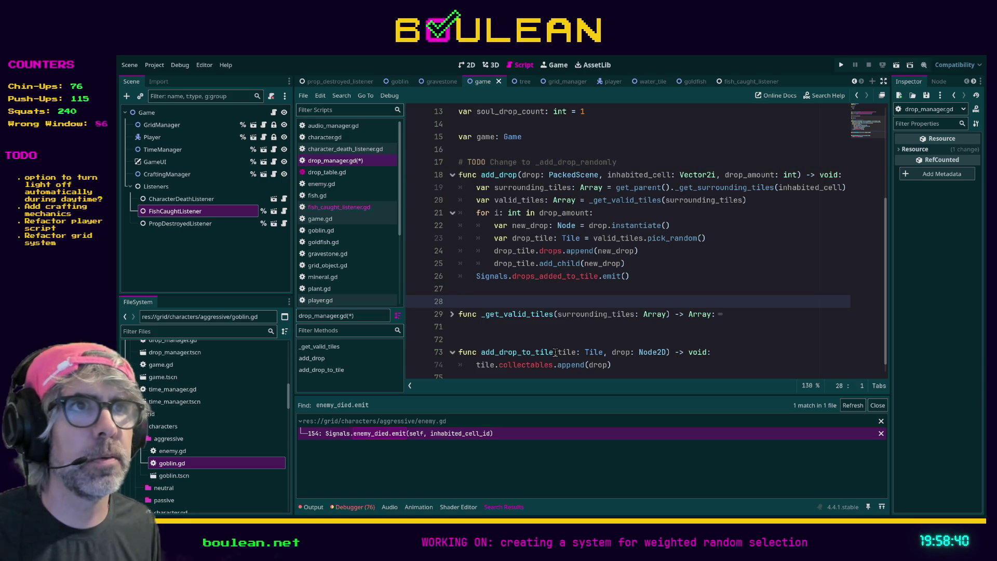
Write the stub add_drop_to_player_tile(drop: PackedScene, player: Player) -> void: with a pass body, then switch to the browser.
key("Return")
key("Return")
key("Up")
type("func ")
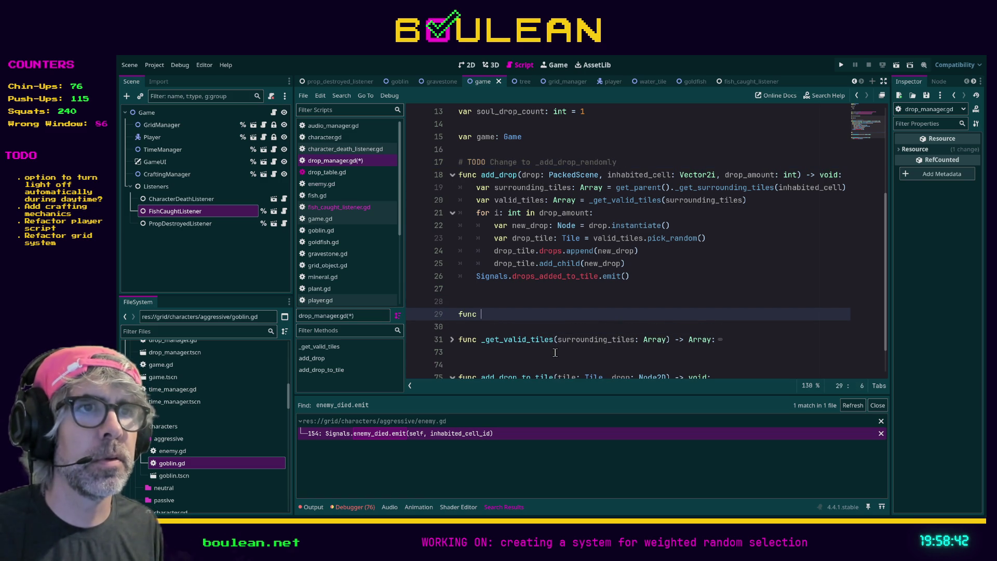
type("add_d")
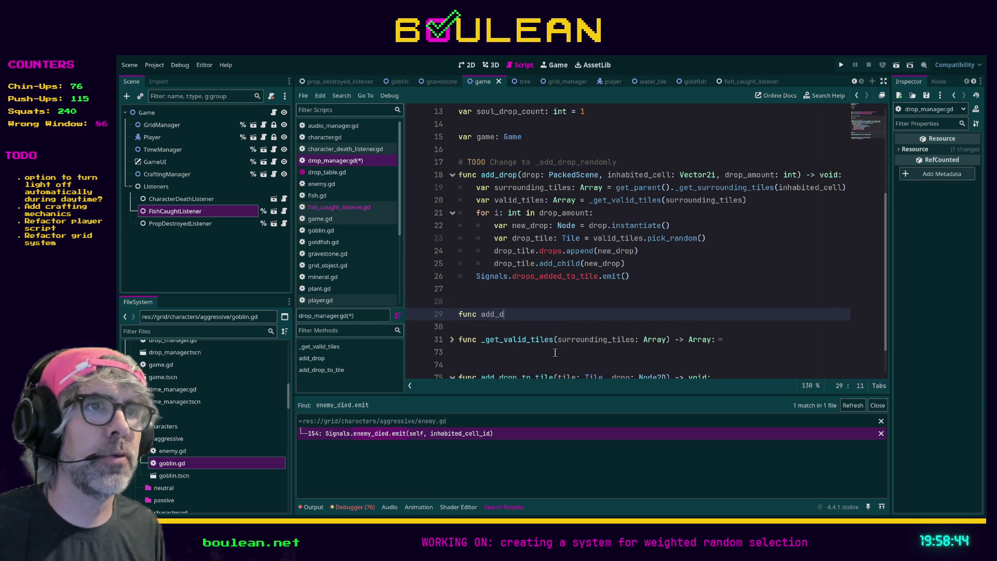
type("rop_to_player_")
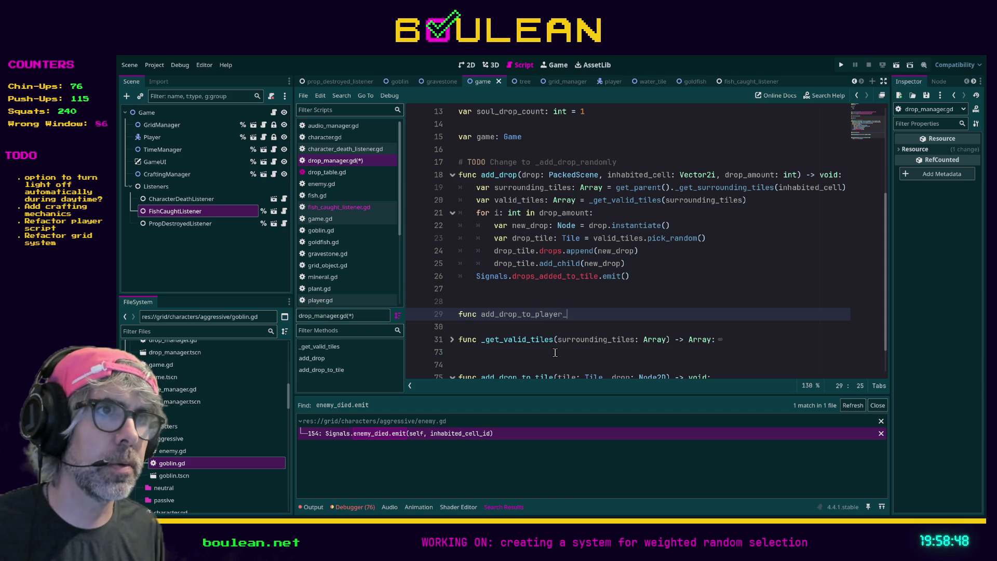
type("tile(drop: PackedScene,")
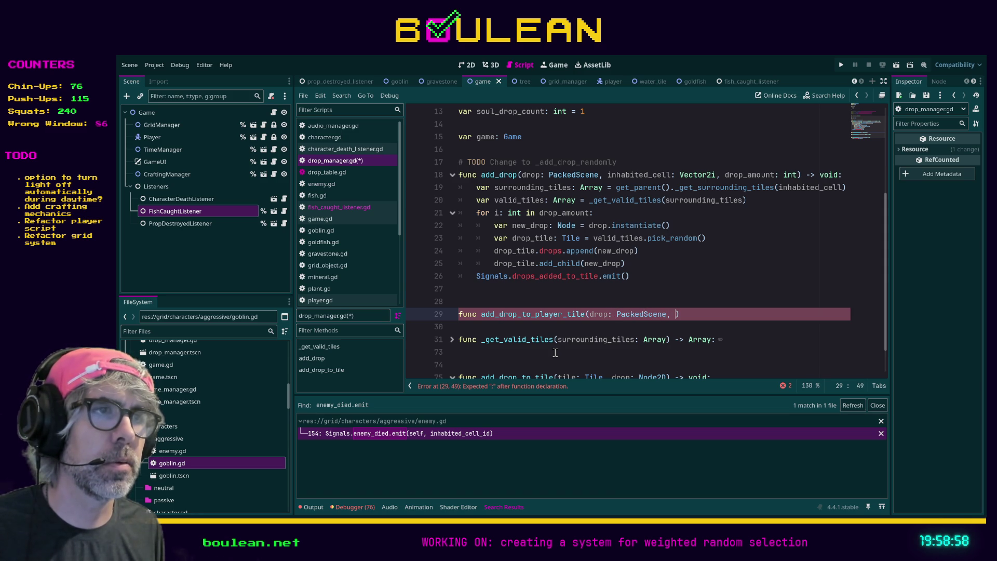
type(" player: Pl")
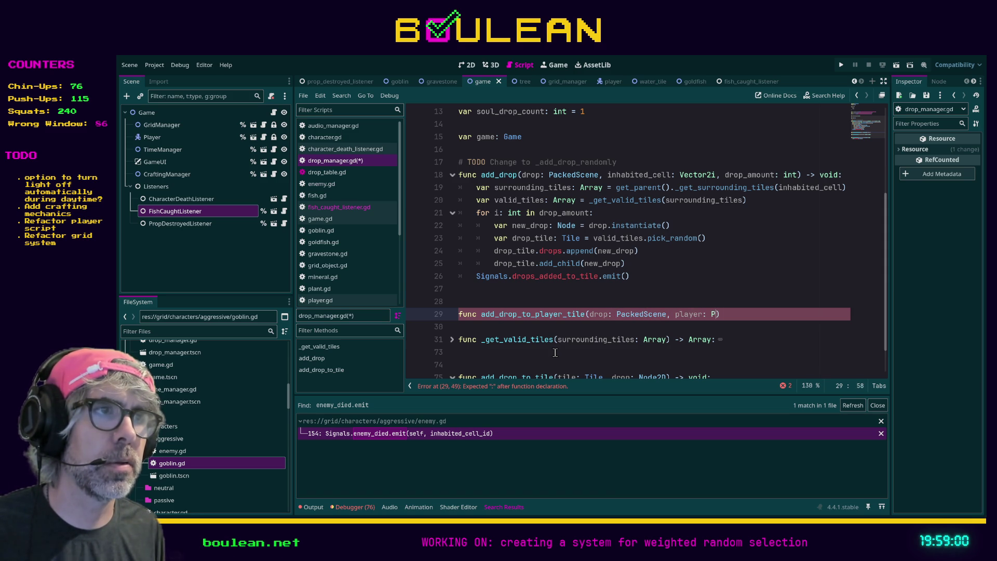
type("ayer")
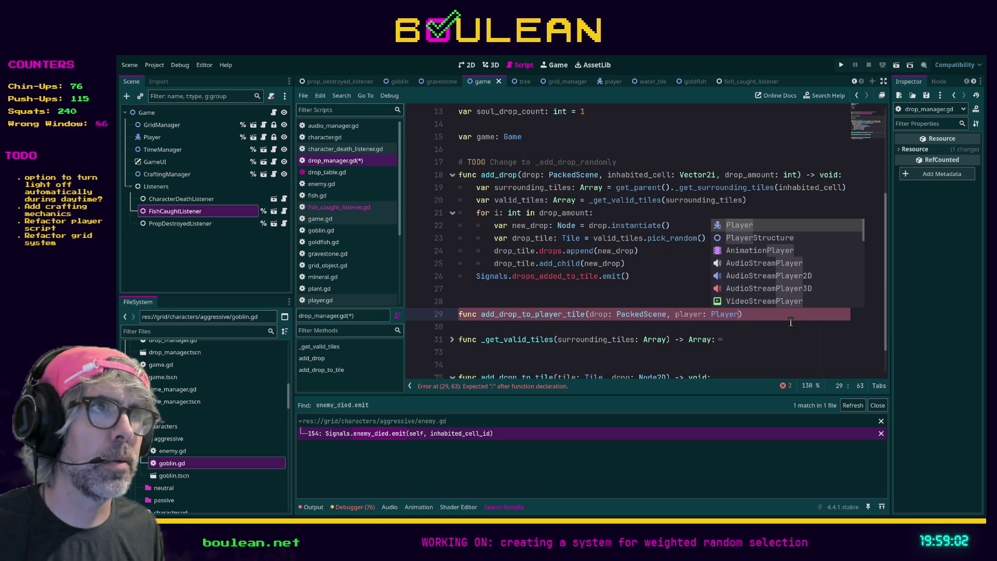
type(")")
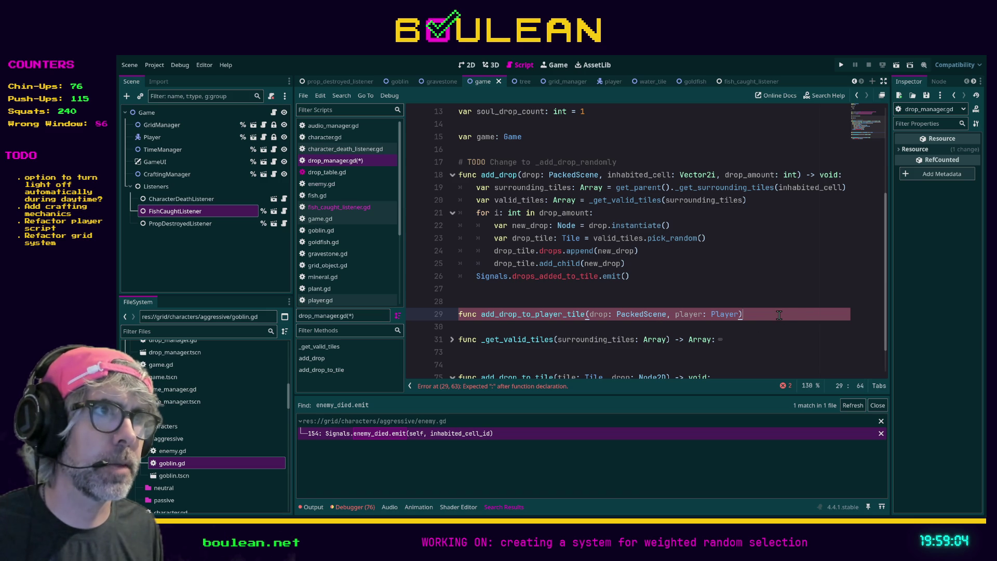
type(" -> void:")
key("Return")
type("pass")
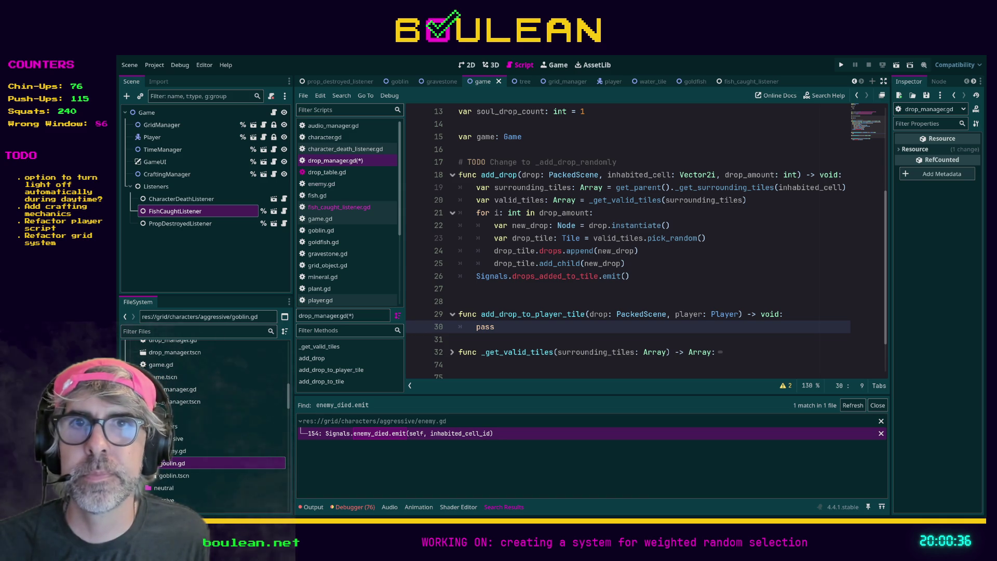
key("alt+Tab")
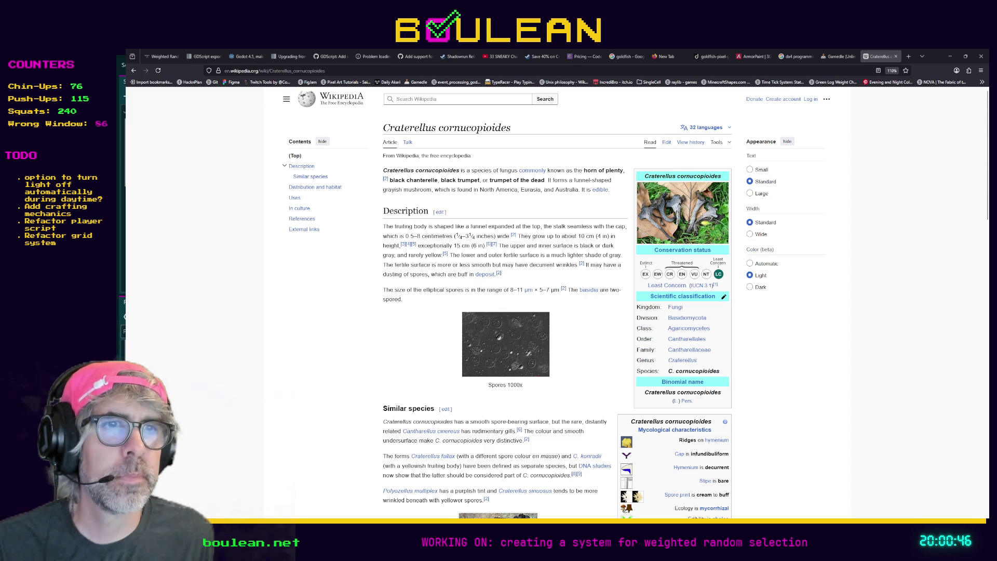
Scroll through the Craterellus cornucopioides article's sections, then return to drop_manager.gd in Godot.
scroll(635, 301, "down", 2)
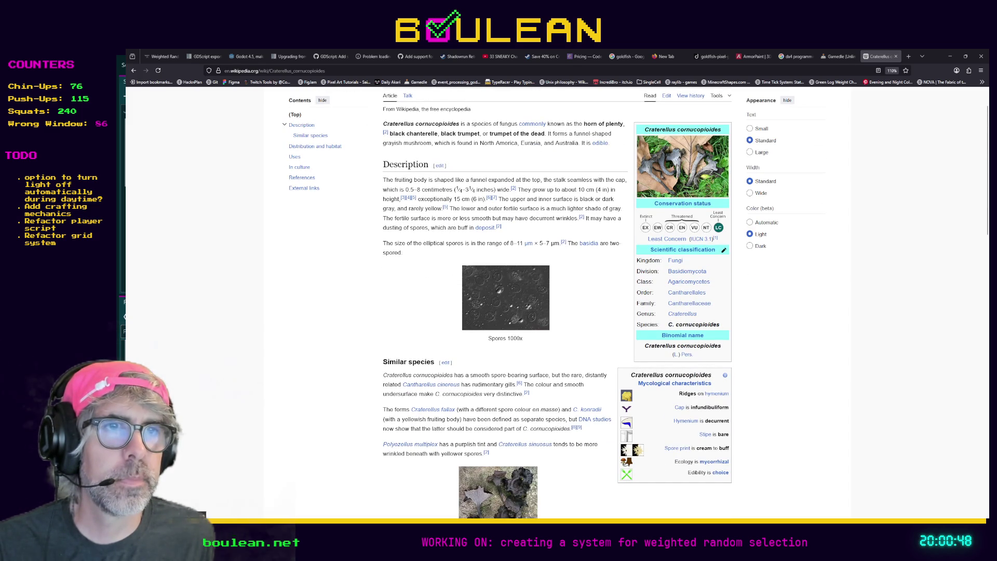
scroll(556, 301, "down", 5)
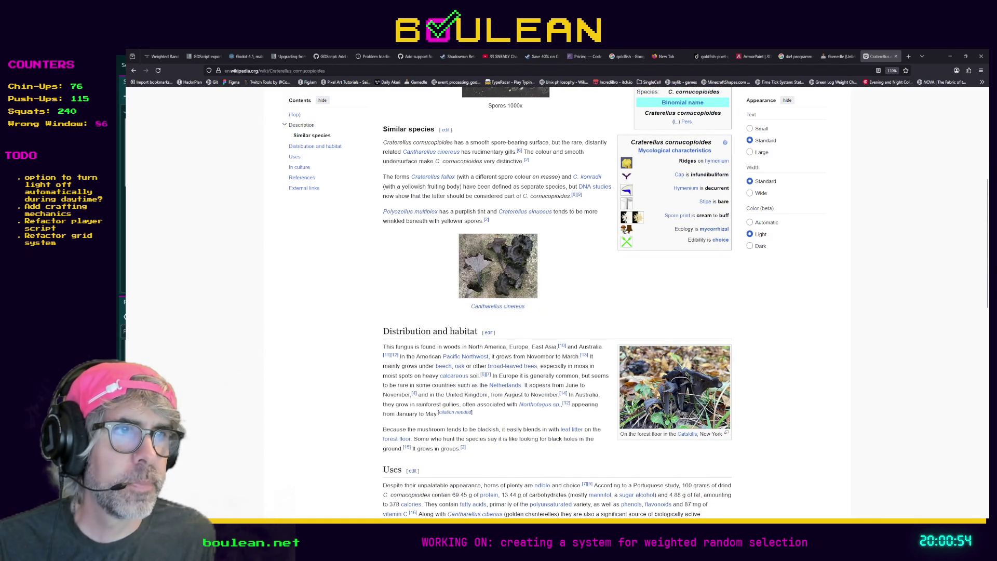
mouse_move(688, 434)
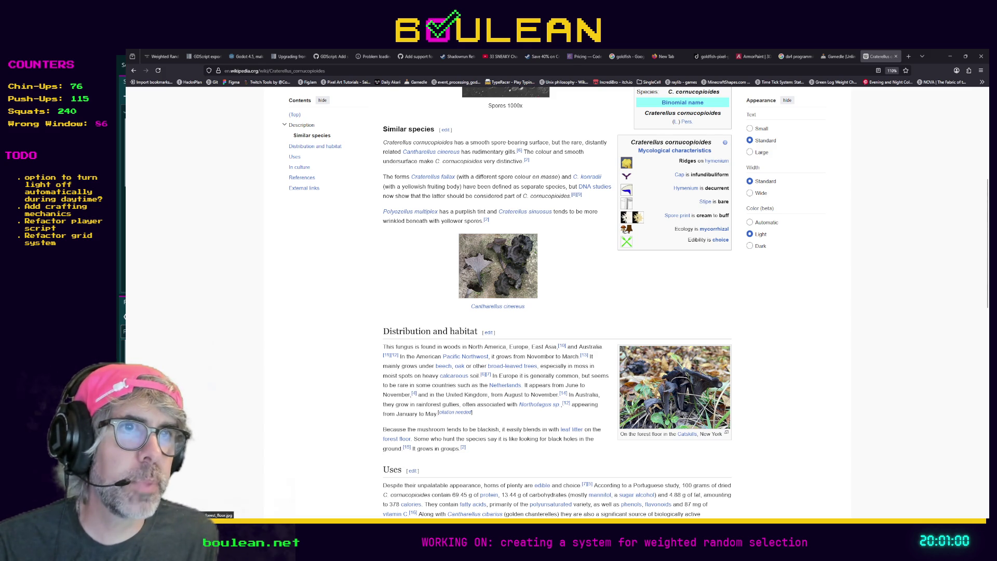
scroll(675, 387, "up", 1)
scroll(675, 387, "down", 2)
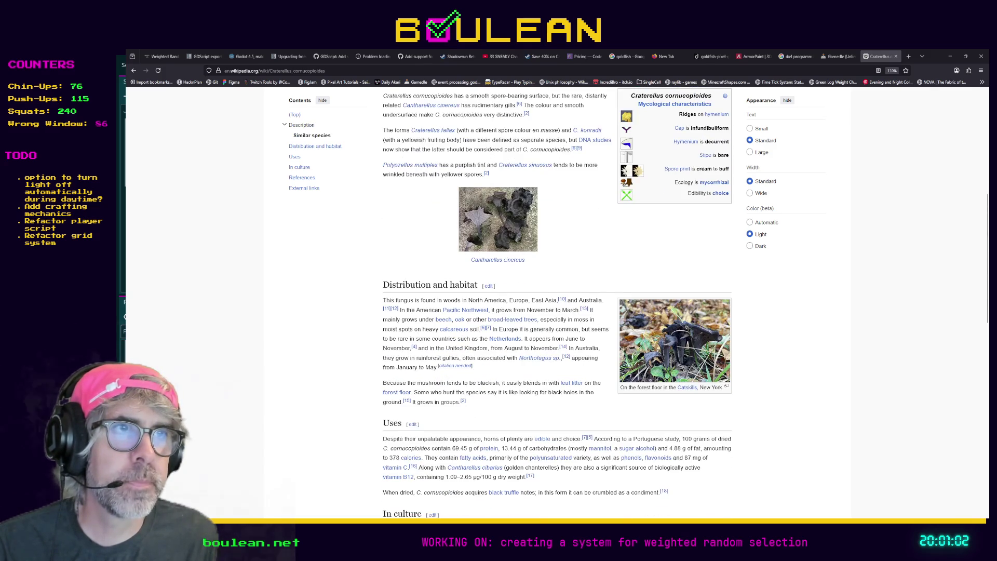
scroll(557, 301, "down", 1)
scroll(557, 301, "down", 1)
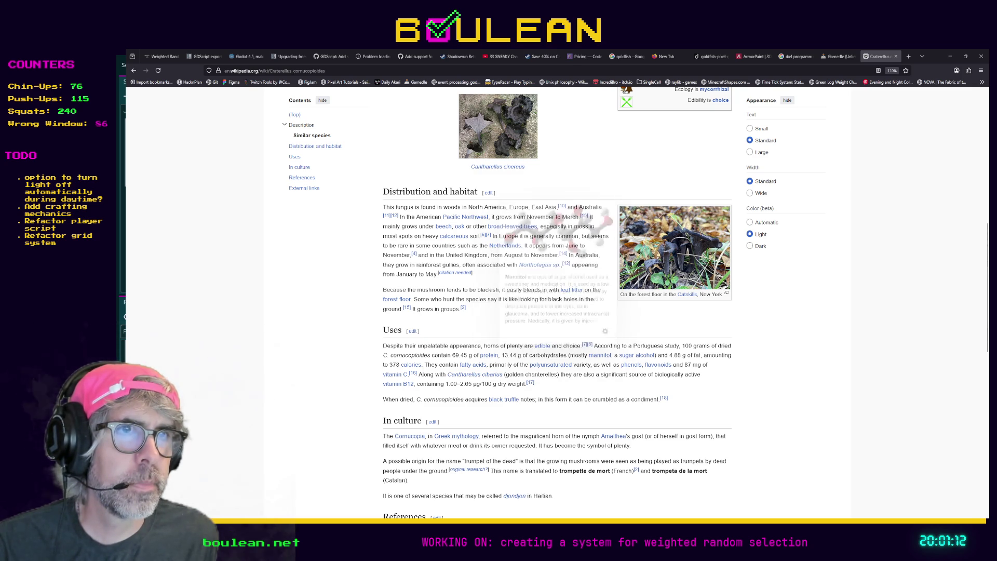
scroll(556, 302, "down", 2)
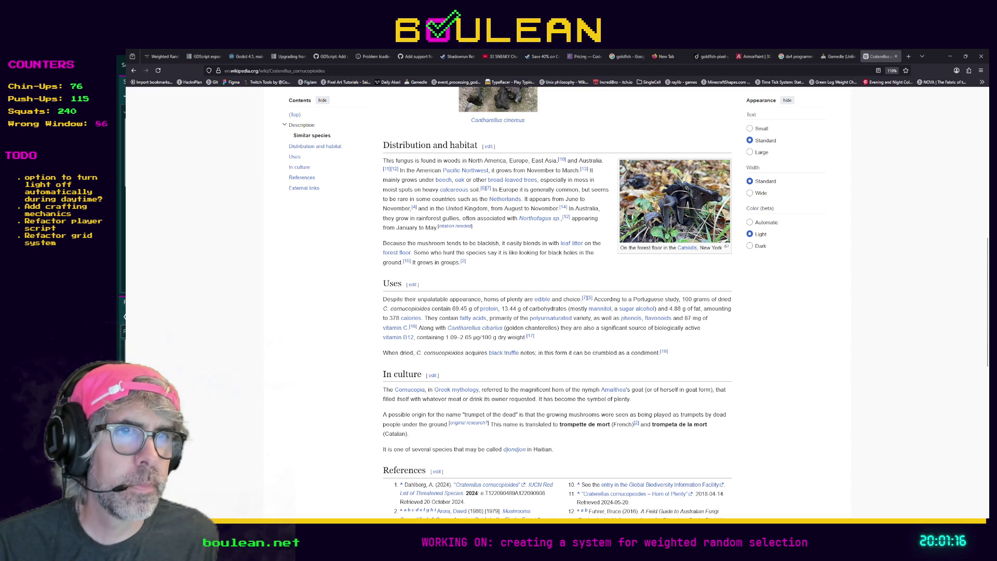
scroll(556, 301, "down", 2)
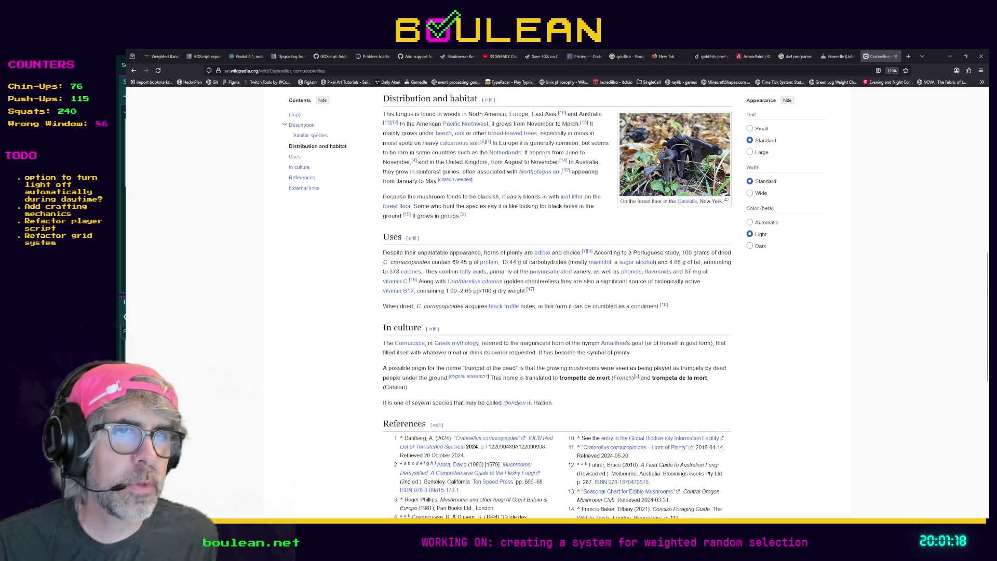
scroll(556, 301, "down", 2)
scroll(555, 302, "up", 5)
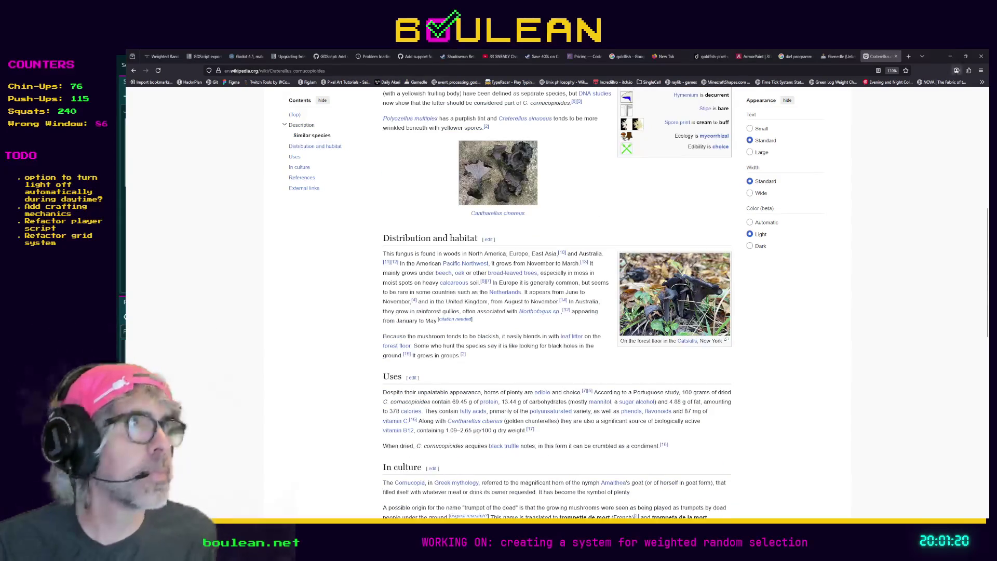
key("alt+Tab")
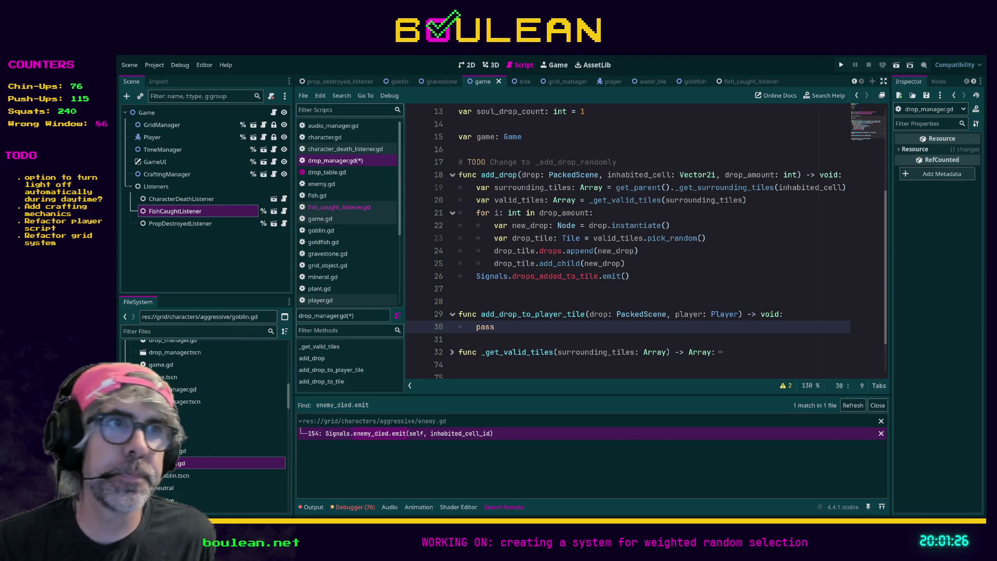
left_click(501, 300)
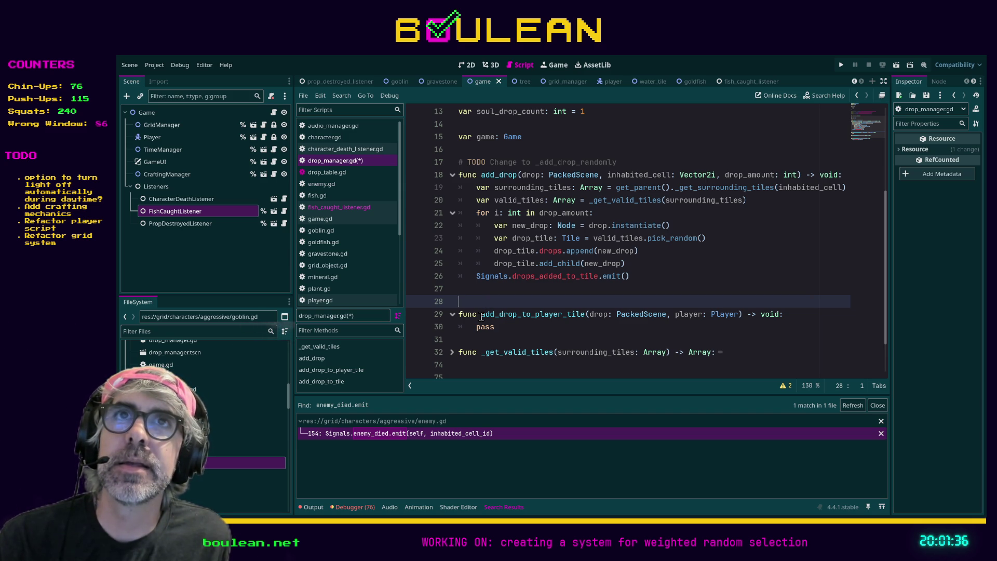
left_click(538, 289)
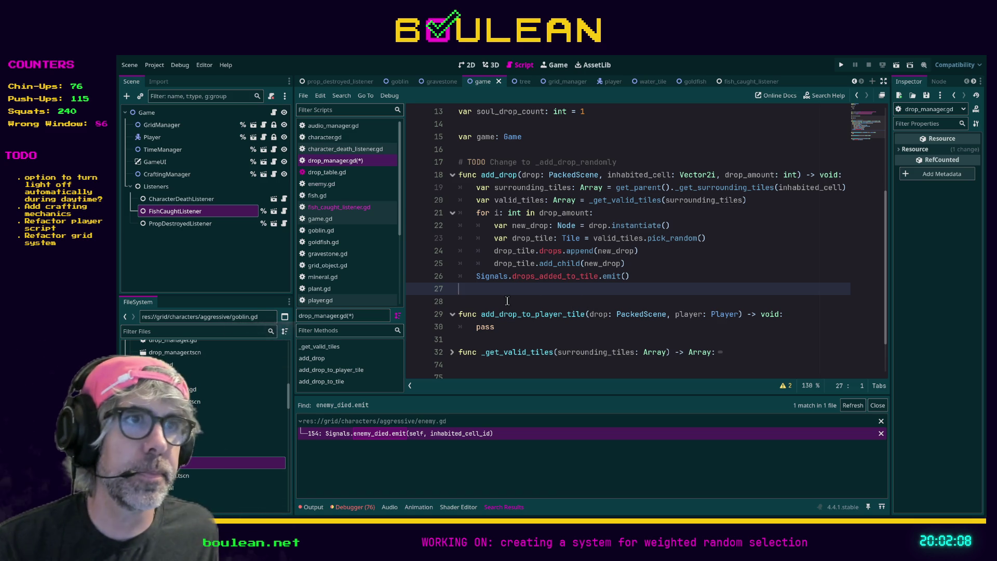
scroll(515, 260, "down", 1)
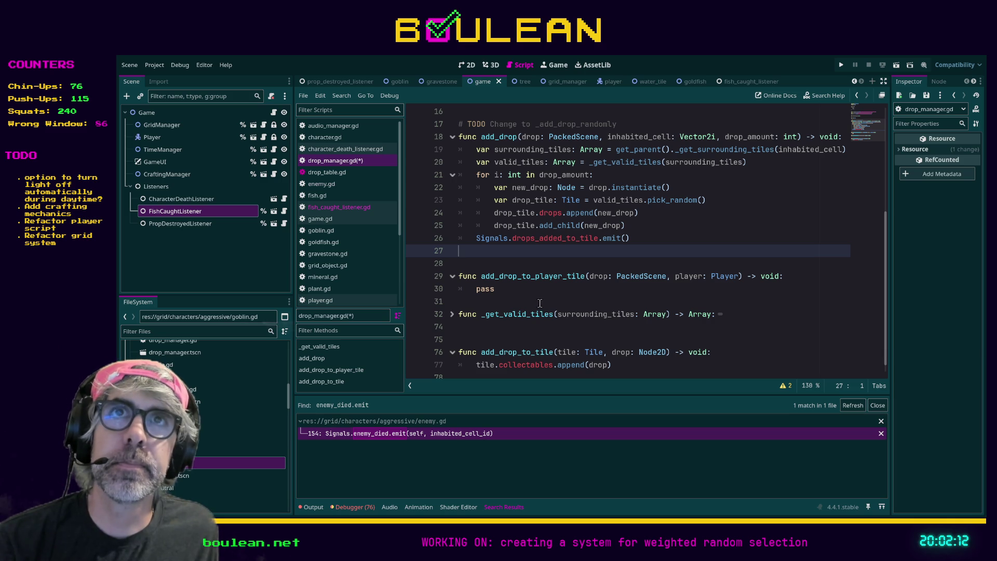
left_click(487, 289)
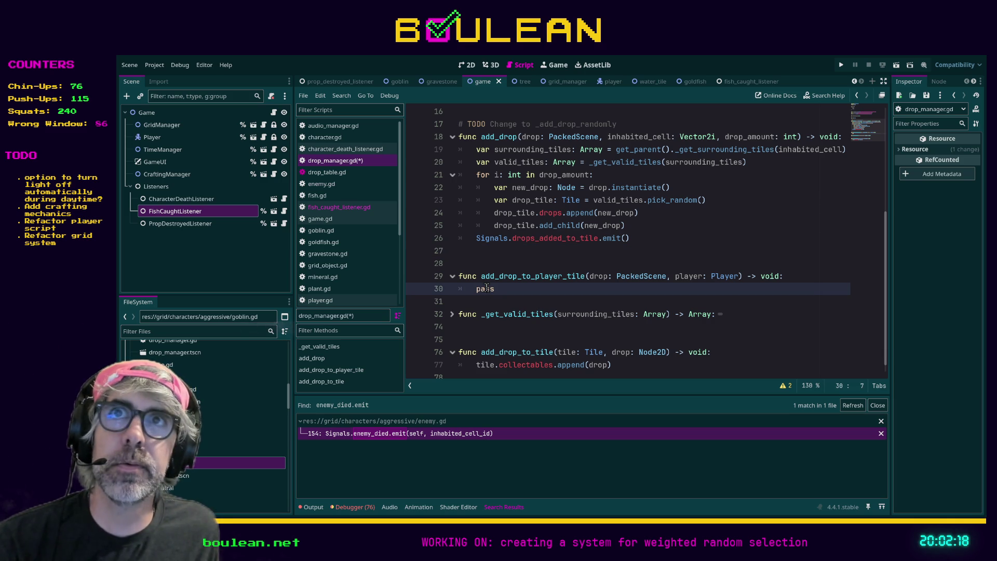
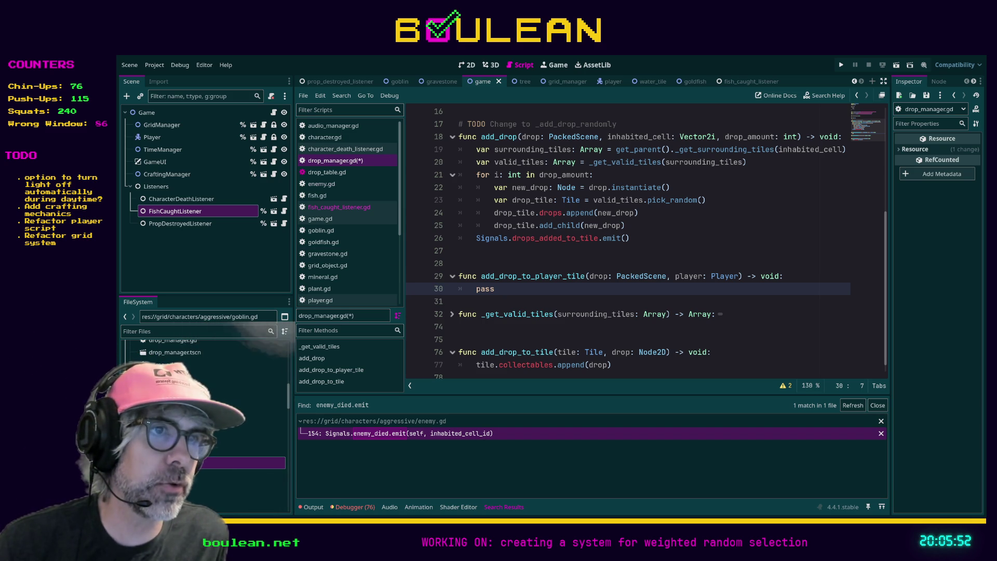
Move to the pass placeholder on line 30 of add_drop_to_player_tile.
left_click(648, 368)
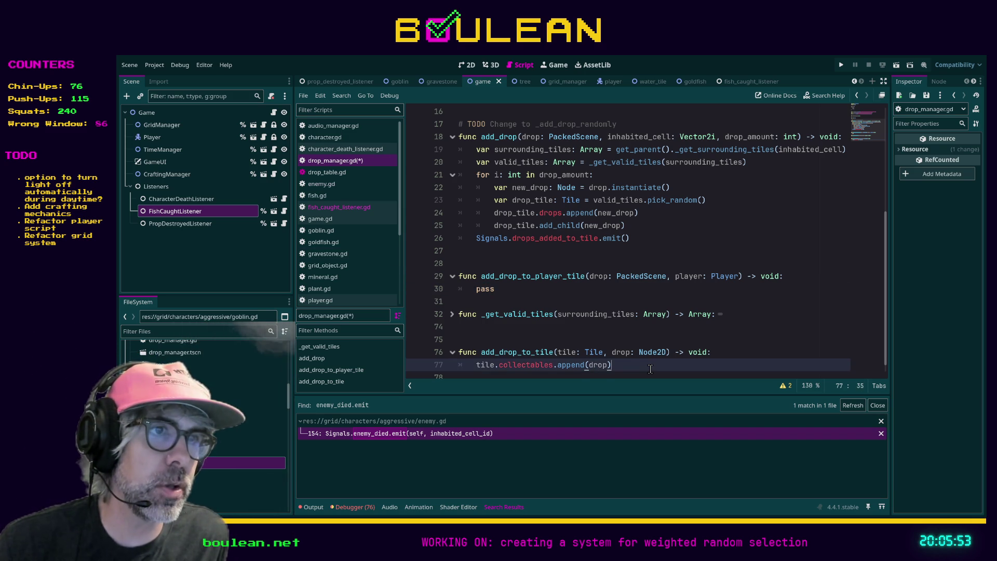
left_click(585, 369)
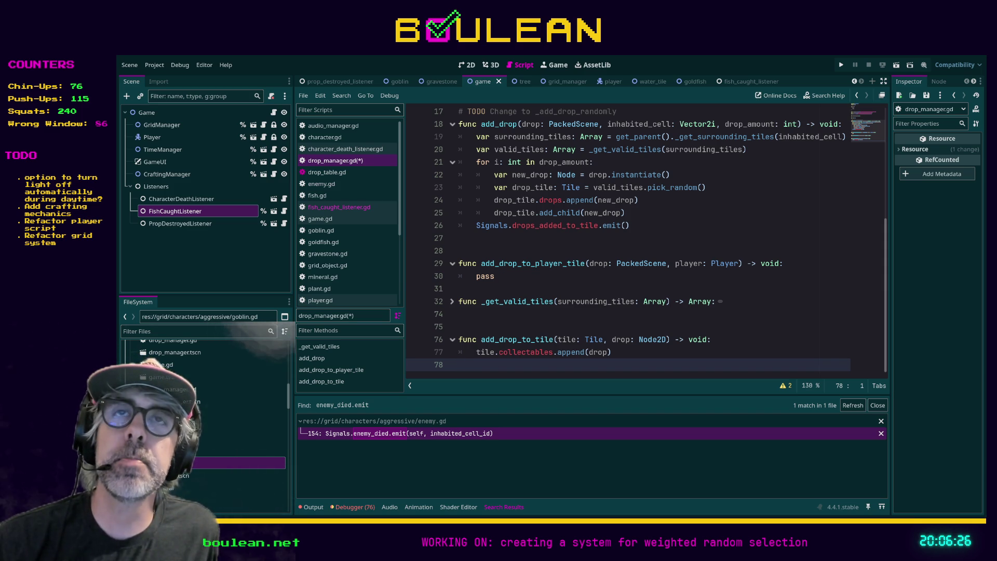
left_click(527, 314)
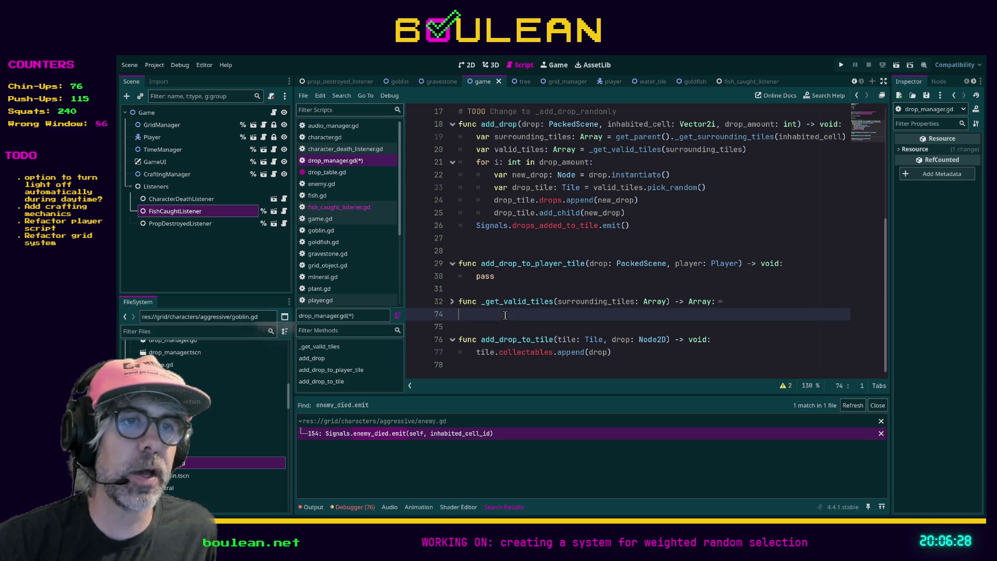
left_click(517, 276)
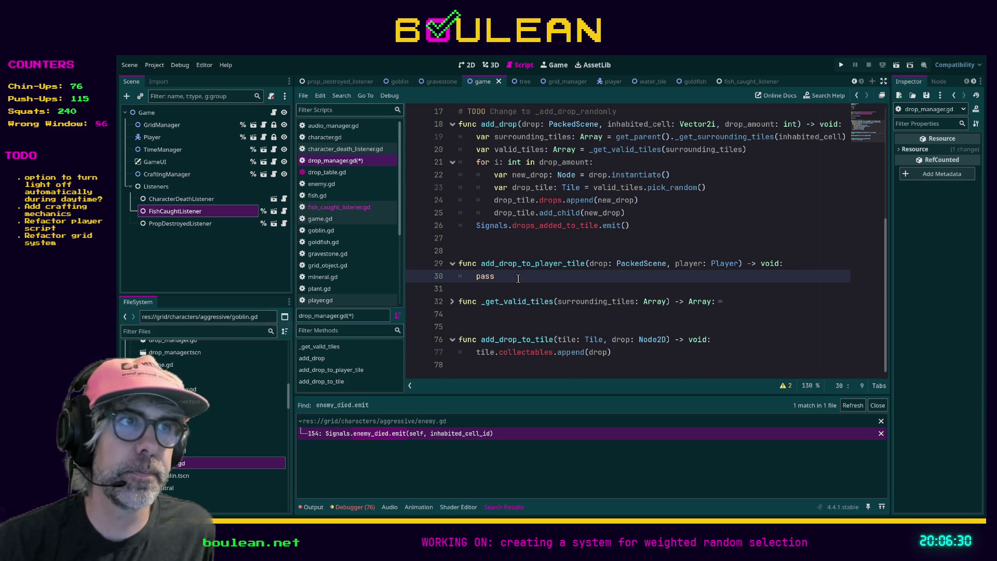
scroll(527, 288, "up", 1)
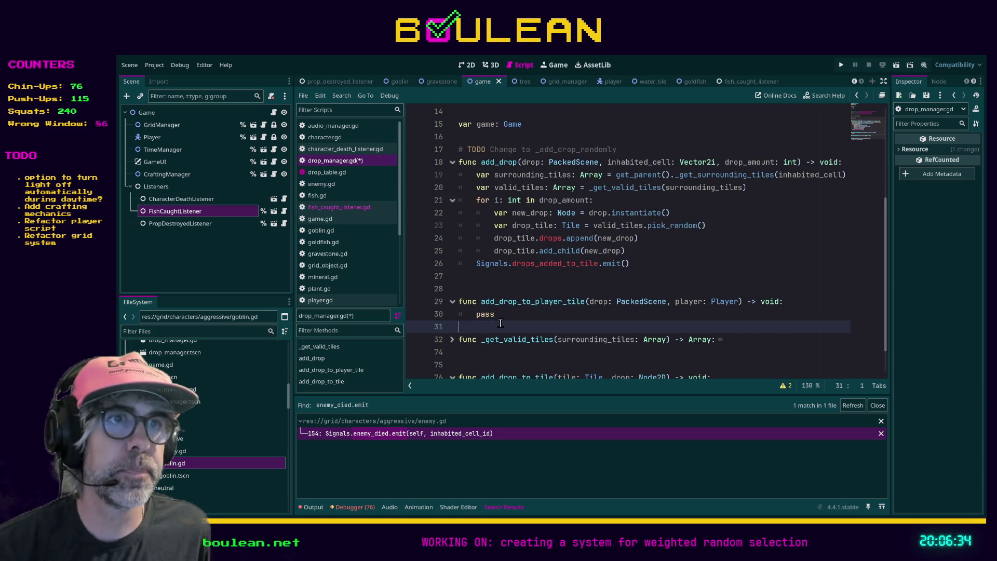
left_click_drag(495, 316, 480, 315)
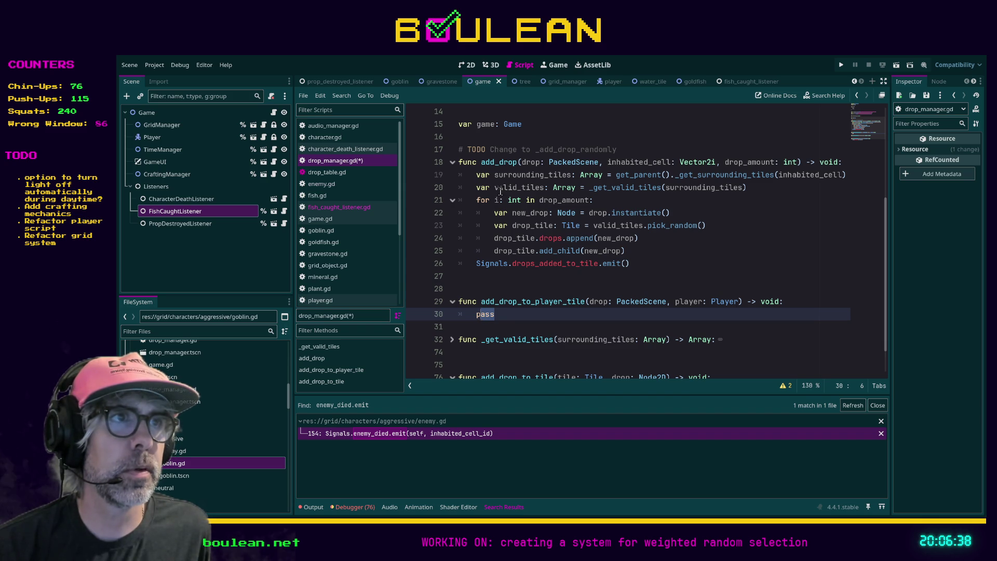
left_click(503, 316)
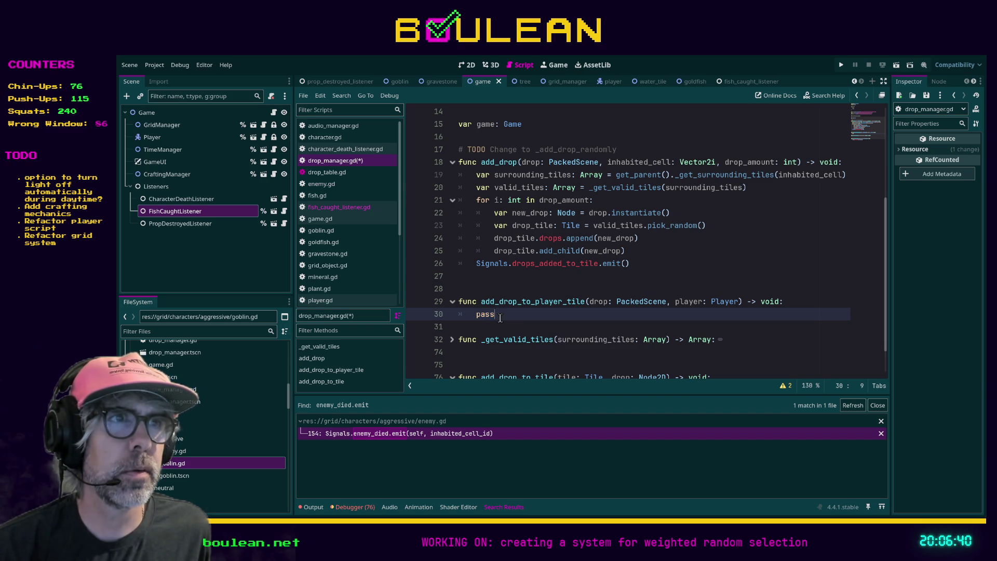
Replace pass with 'var drop_position: Vector2 = player.global_position', then select add_drop's for loop.
key("shift+Home")
key("shift+Home")
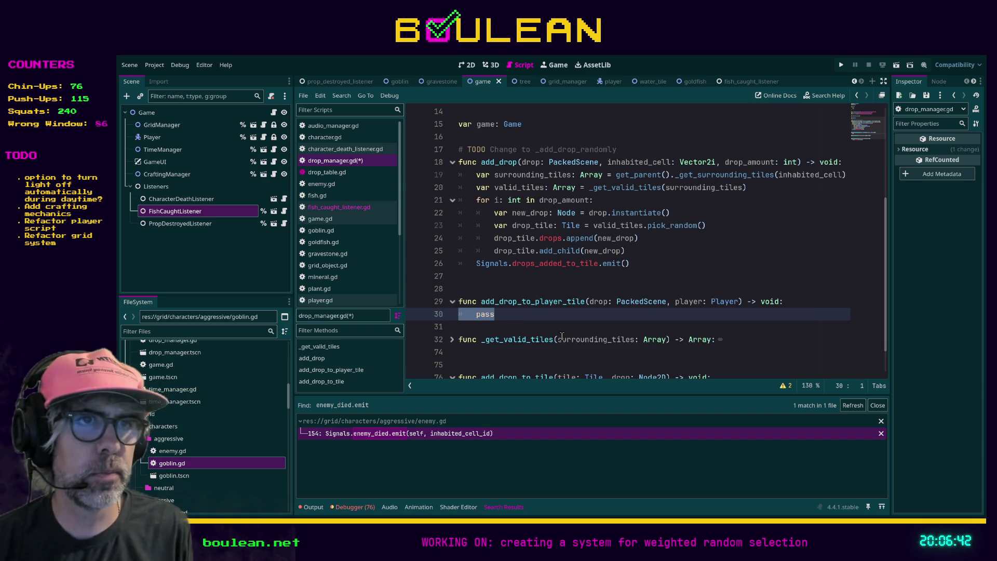
key("BackSpace")
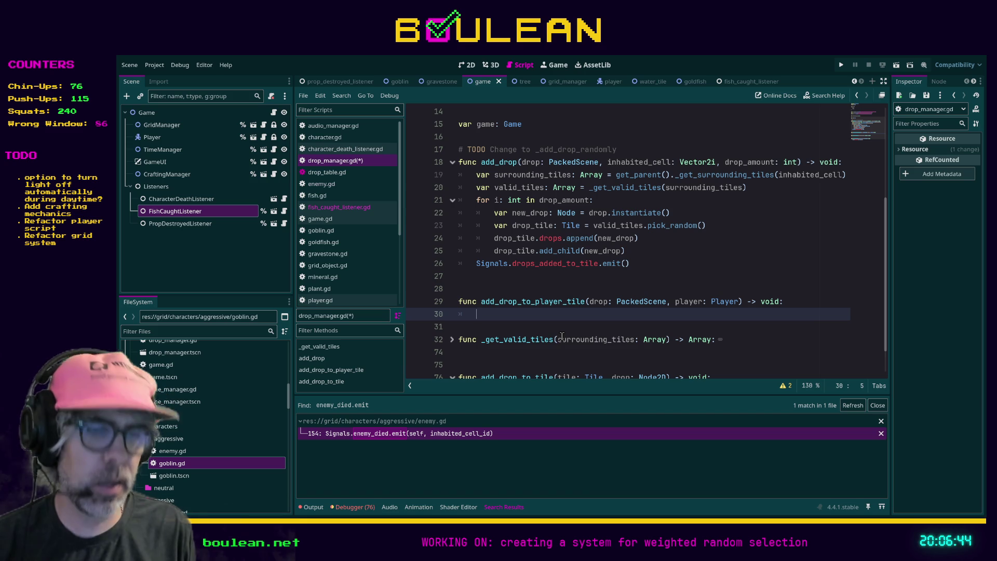
type("var ")
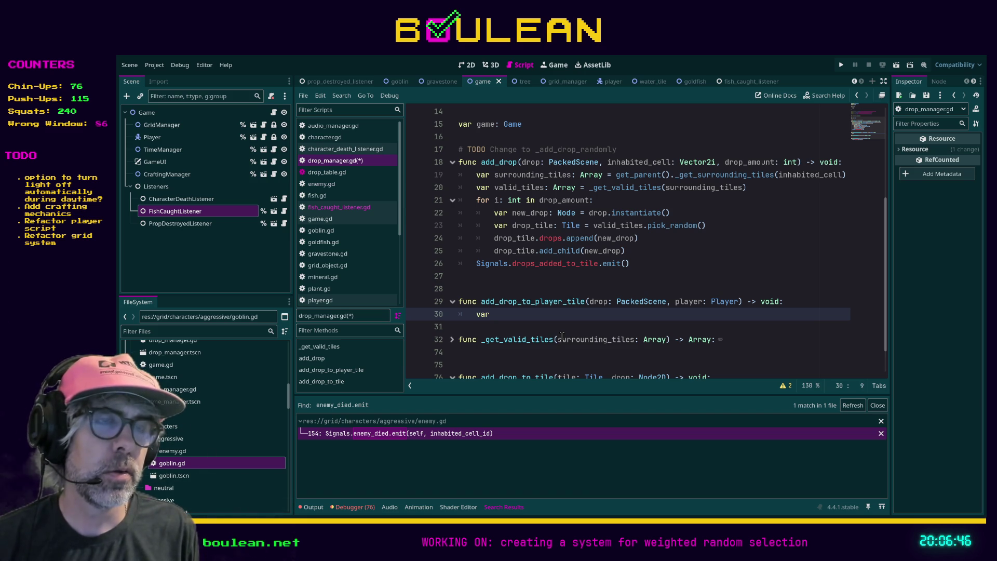
type("drop_po")
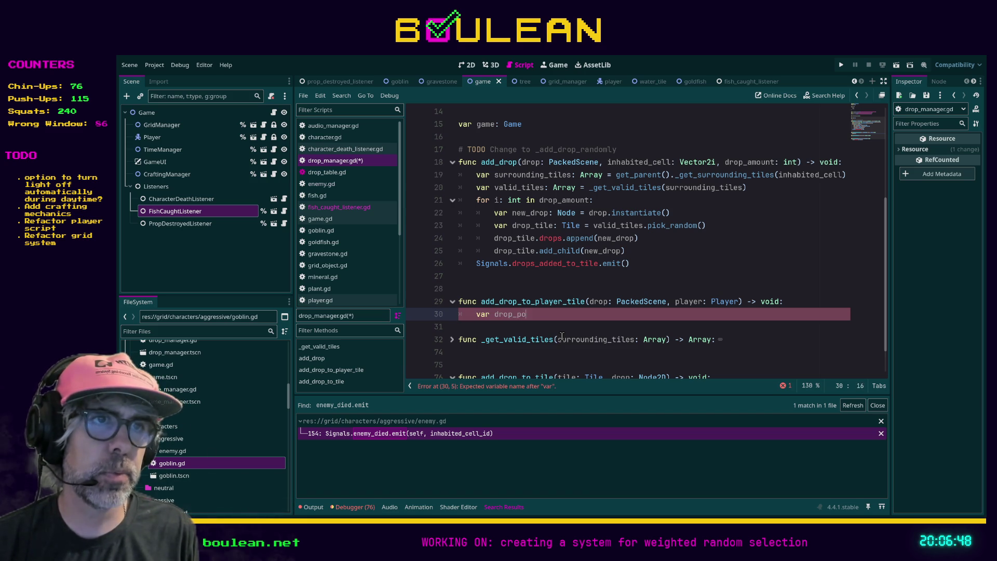
type("sition: Vector")
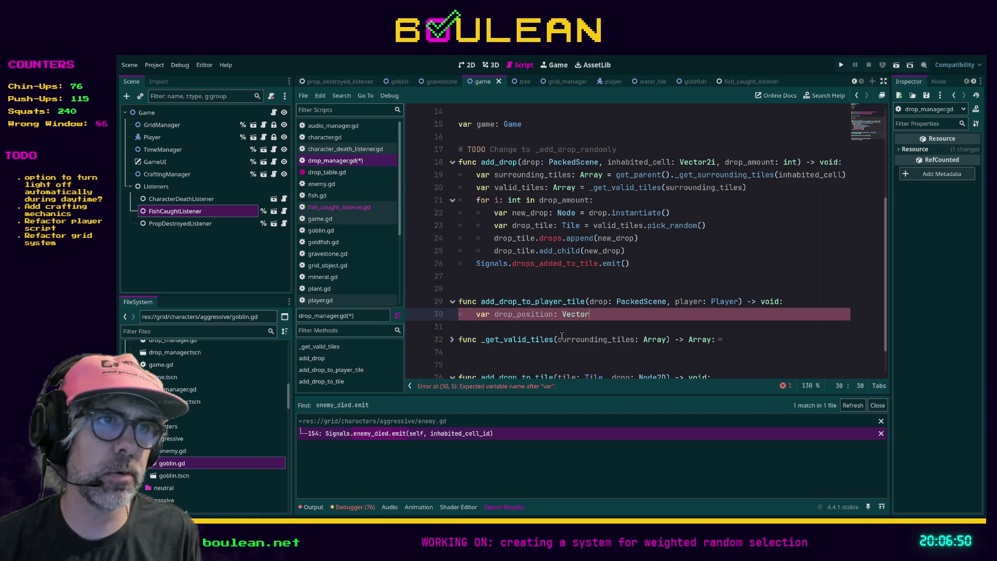
type("2")
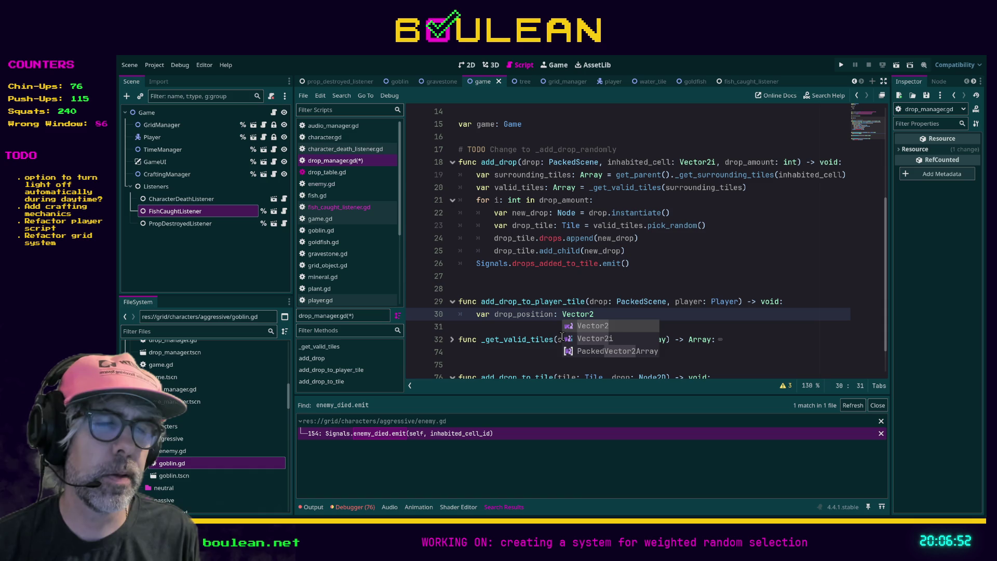
type("(")
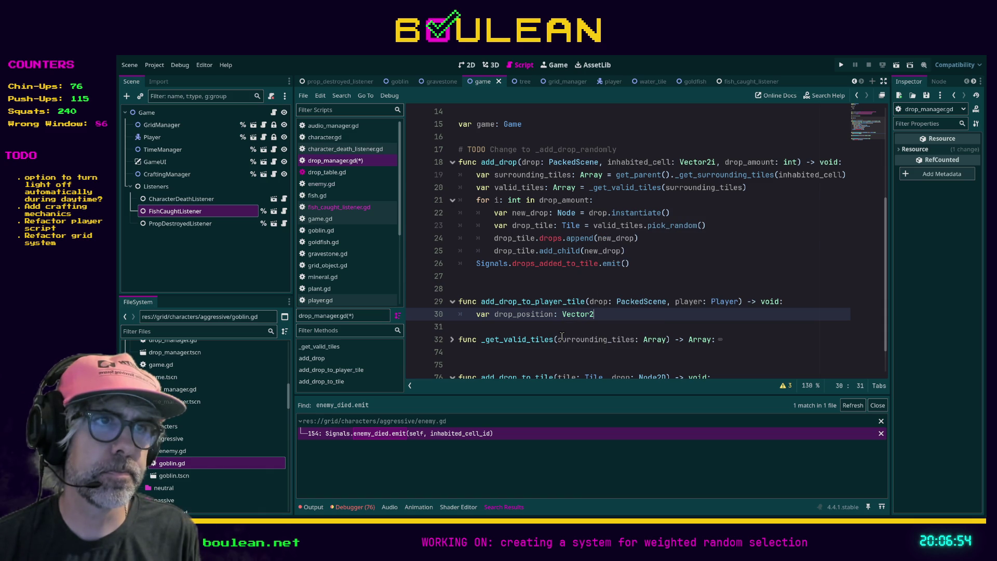
type(" = player.global_position")
key("Return")
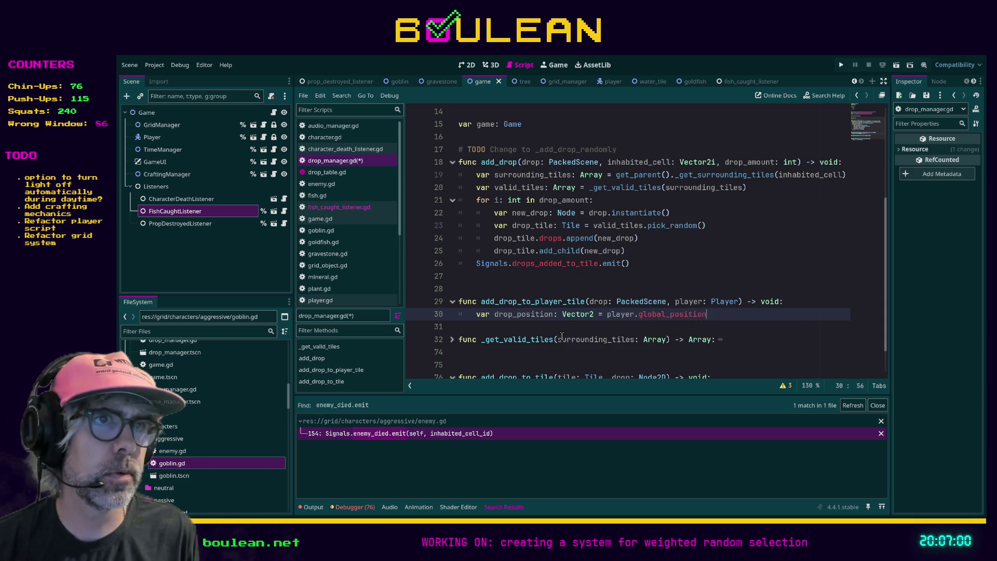
key("Return")
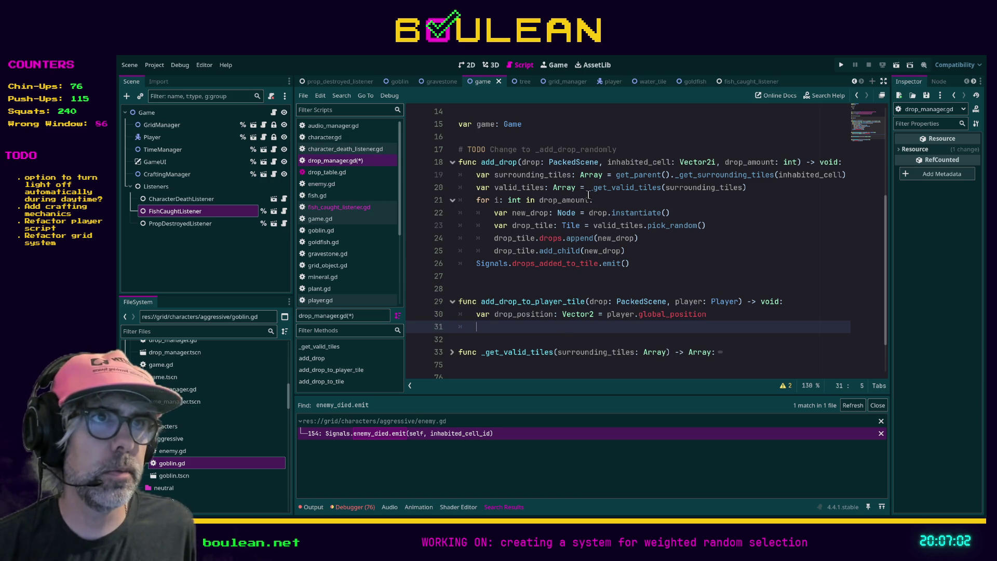
left_click_drag(629, 251, 444, 203)
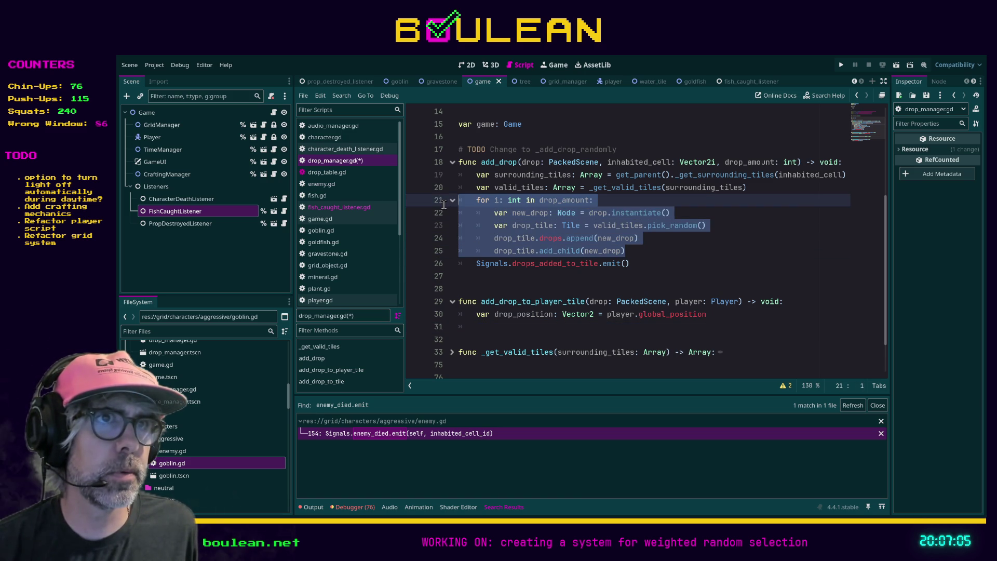
Paste the copied drop loop into add_drop_to_player_tile and add a 'drop_amount: int' parameter.
left_click(483, 326)
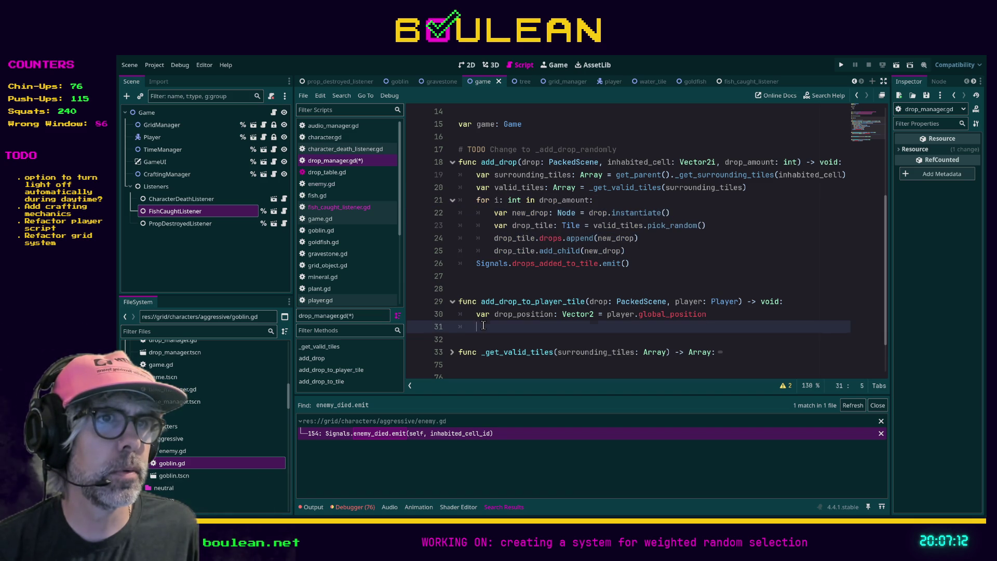
type("for i: int in drop_amount: \t\tvar new_drop: Node = drop.instantiate() \t\tvar drop_tile: Tile = valid_tiles.pick_random() \t\tdrop_tile.drops.append(new_drop) \t\tdrop_tile.add_child(new_drop)")
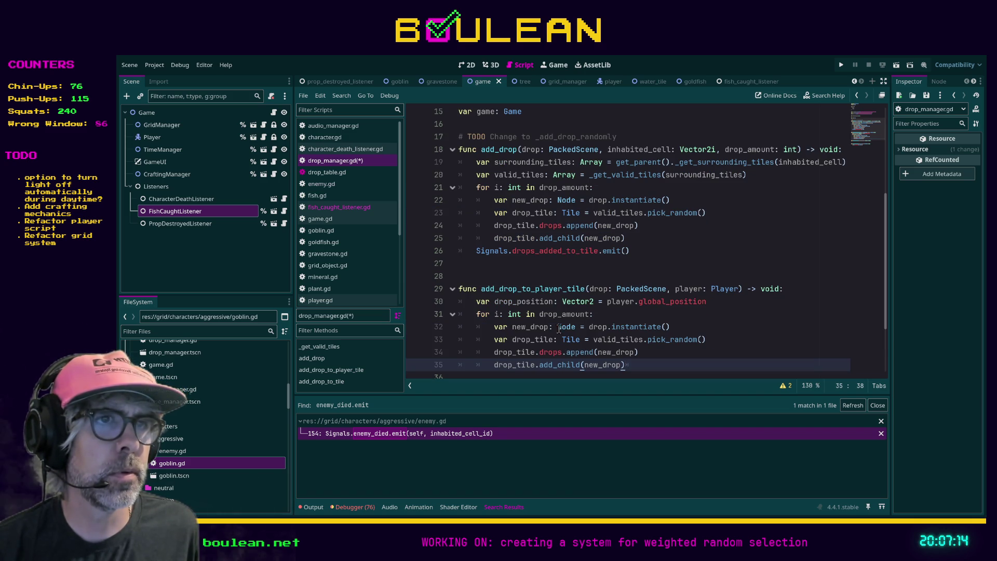
left_click(739, 289)
type(", drop_amount")
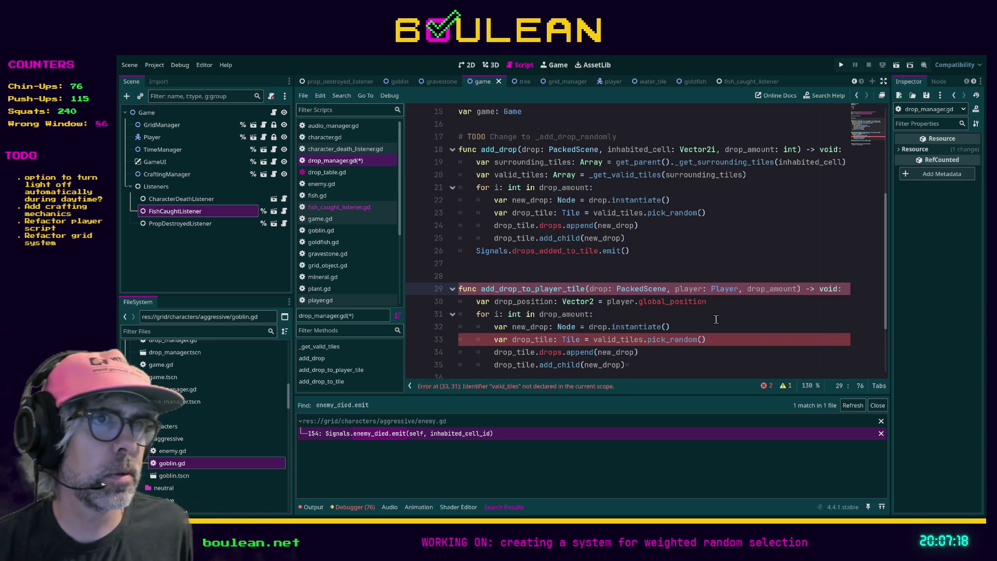
left_click(639, 302)
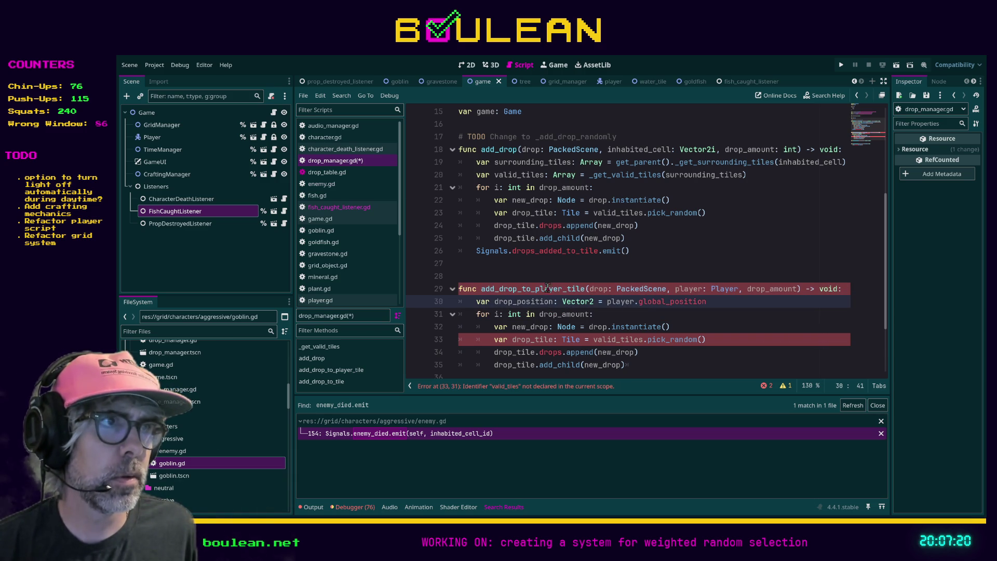
left_click(795, 289)
key("Right")
type(": int")
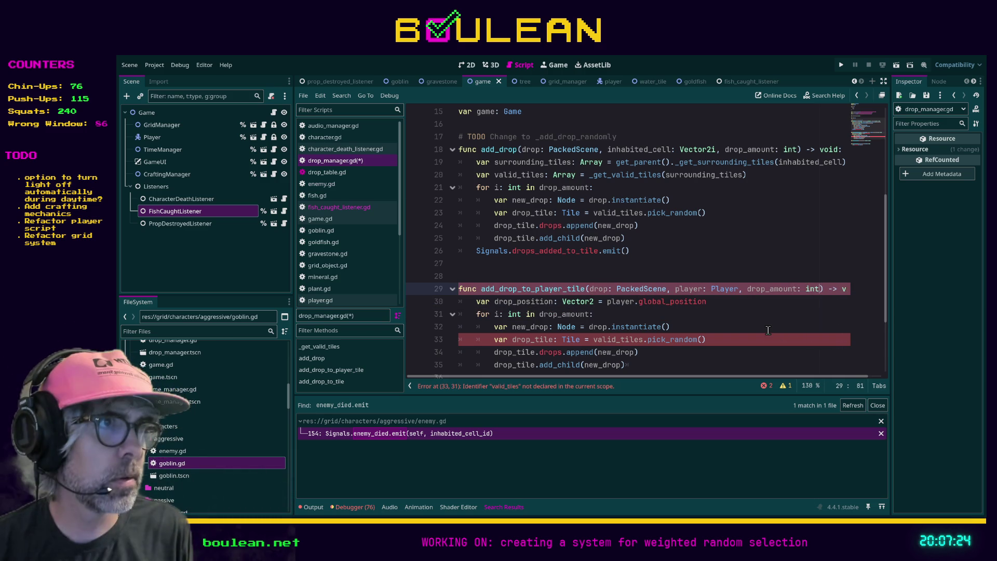
left_click(709, 315)
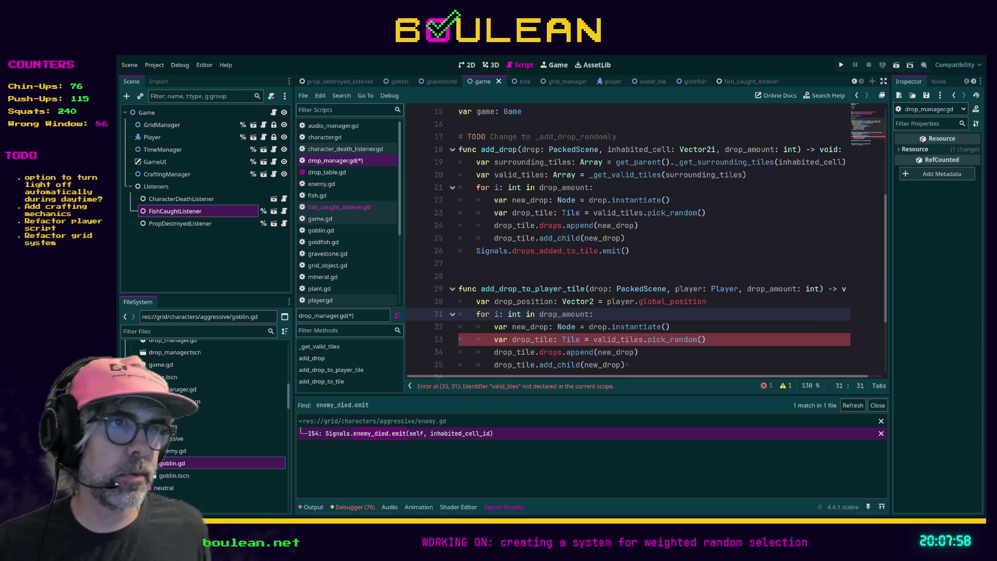
left_click(748, 337)
Comment out the valid_tiles pick_random line and lines 34–35 of the pasted loop.
key("ctrl+k")
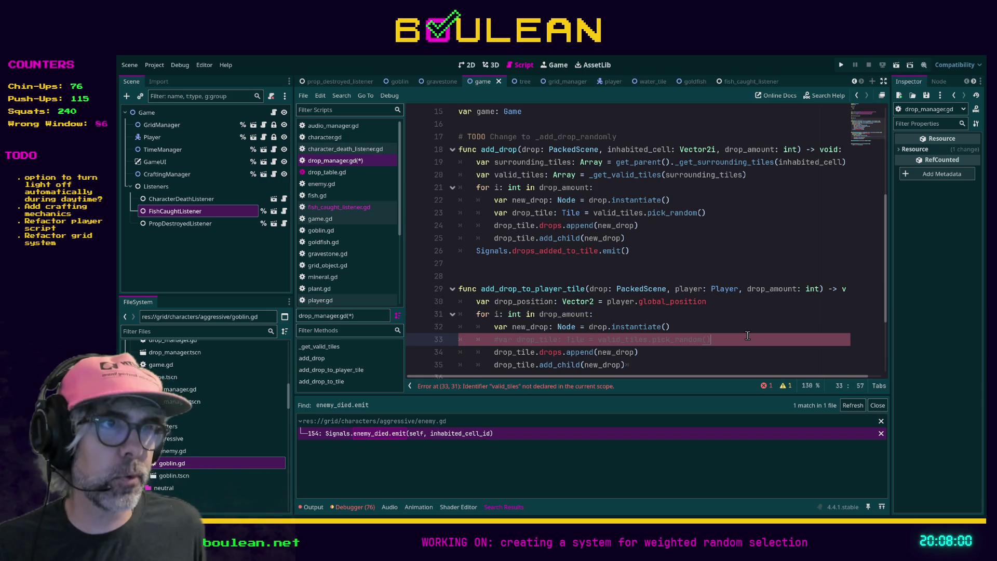
scroll(720, 339, "down", 1)
left_click_drag(644, 326, 445, 310)
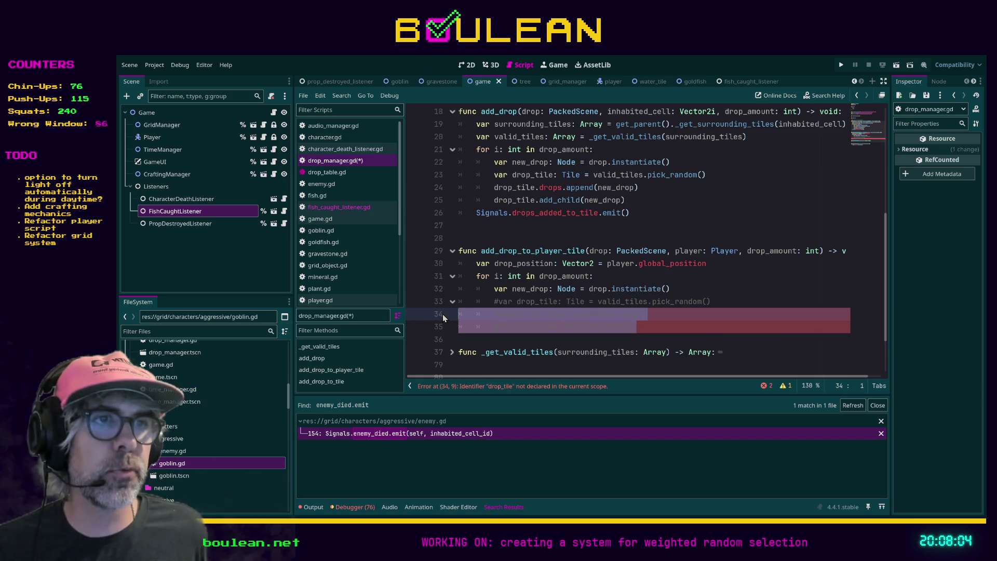
key("ctrl+k")
left_click(688, 326)
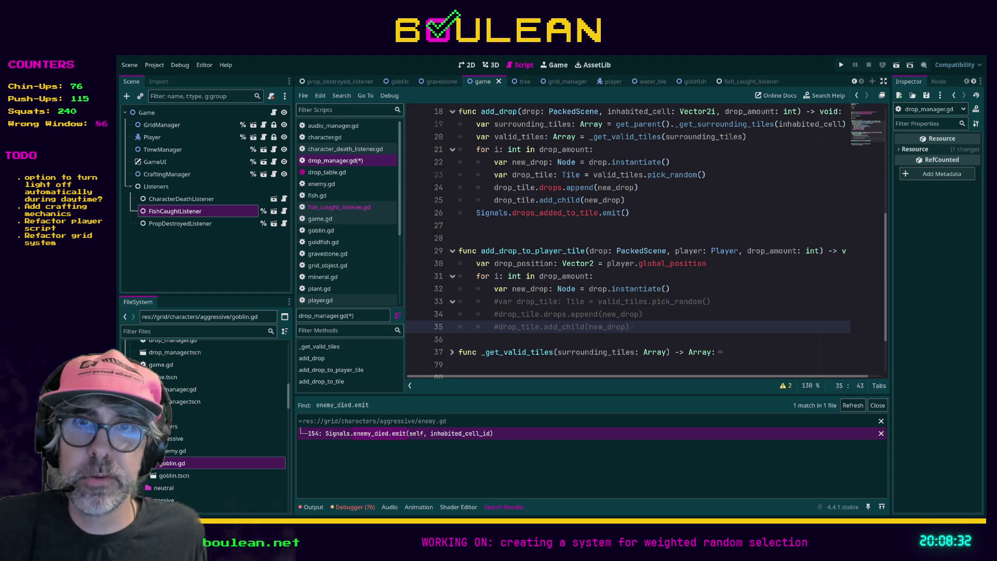
Check the goldfish sprite in the other window, then save drop_manager.gd.
key("alt+Tab")
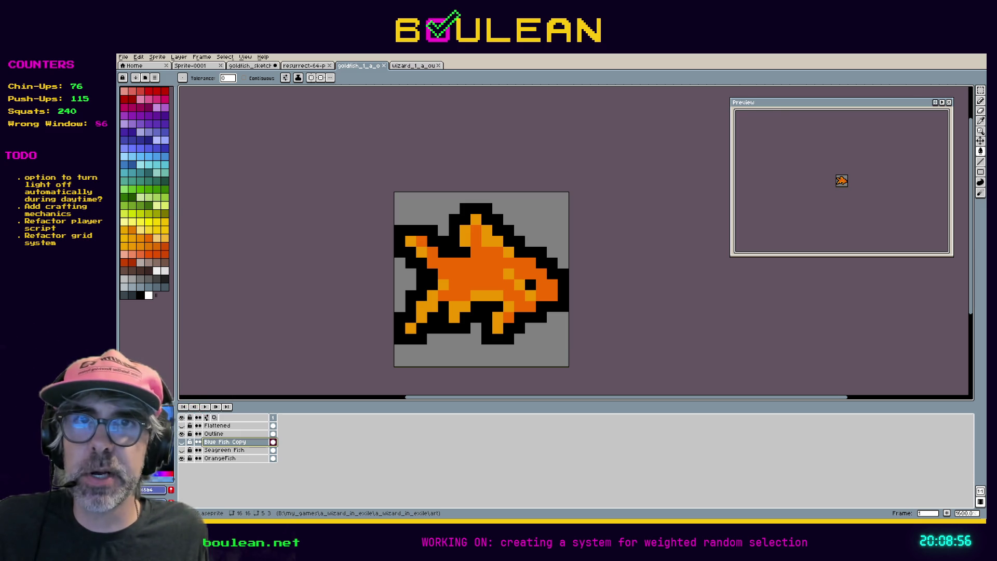
key("alt+Tab")
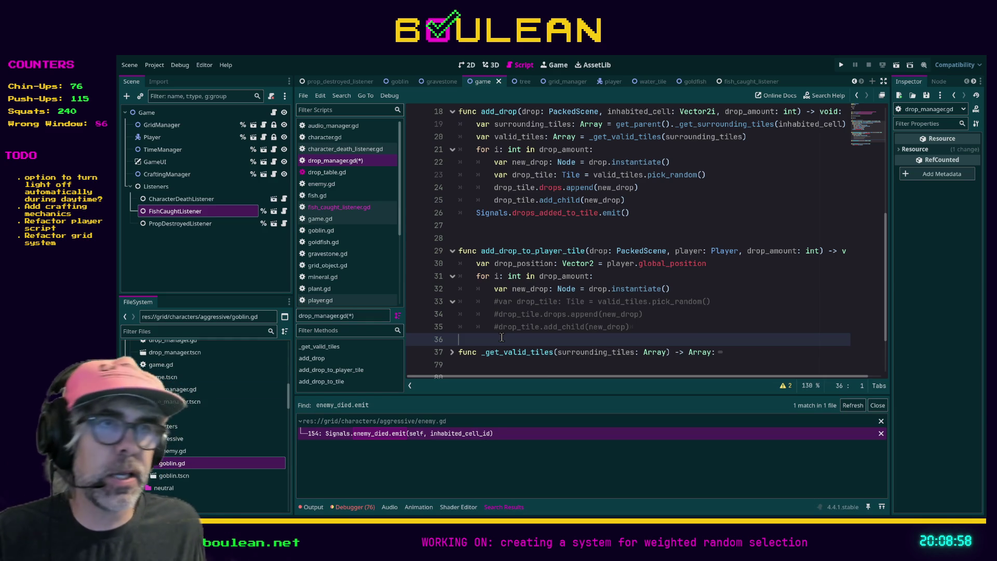
key("ctrl+s")
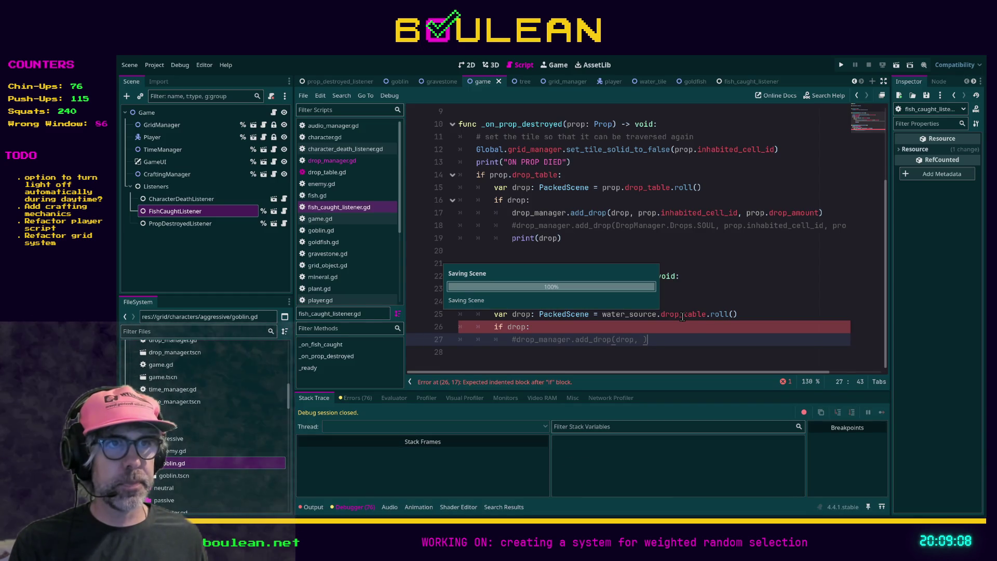
Run the game to test, close it, and jump to the error on line 7.
key("F5")
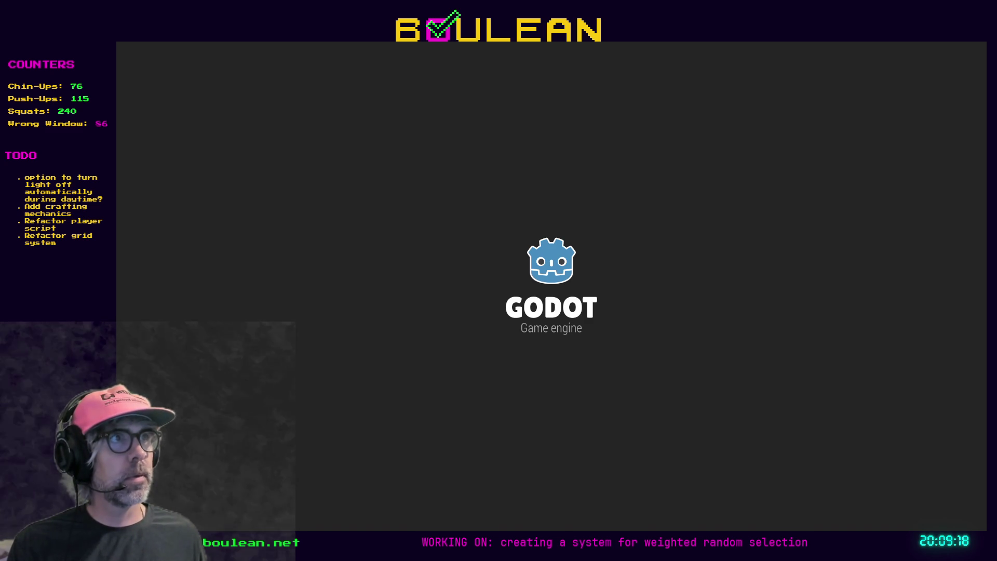
key("F8")
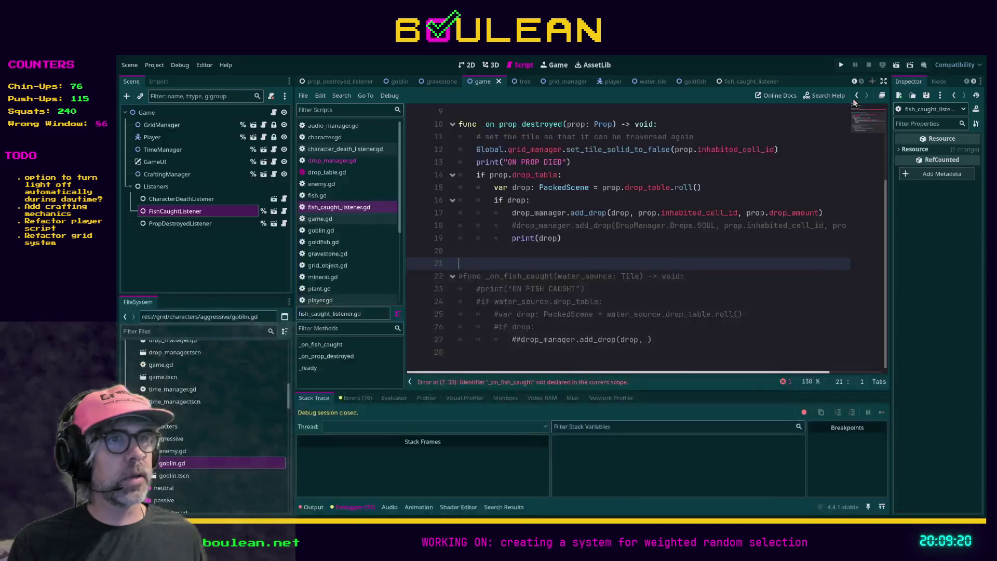
left_click(543, 383)
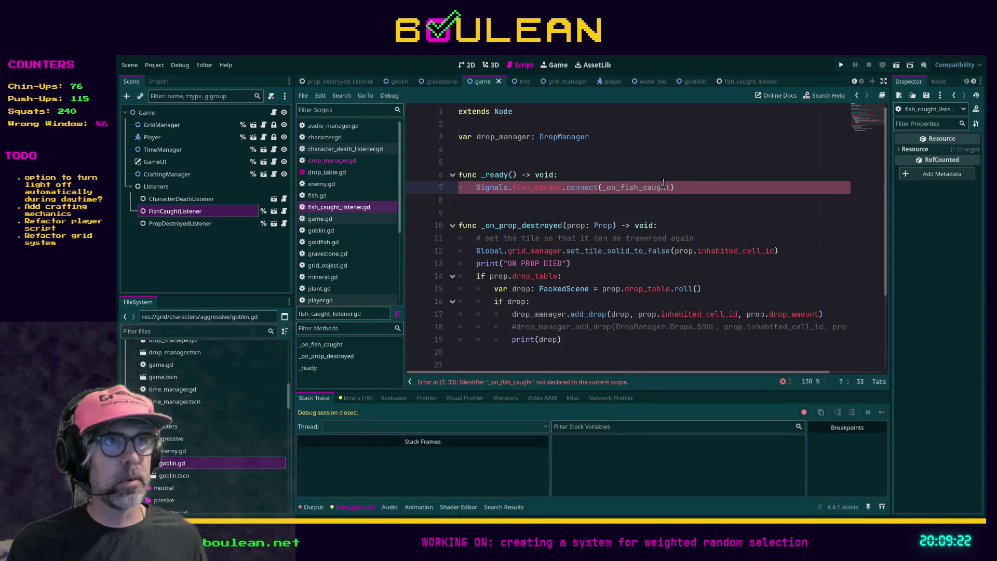
Comment out the fish_caught connection and the func _ready line, then save the script.
key("ctrl+k")
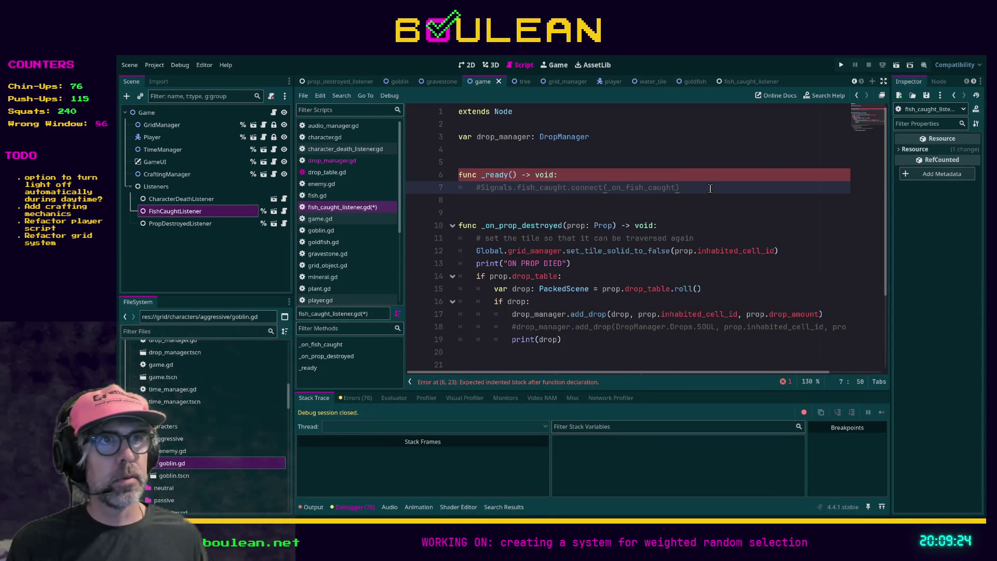
left_click(676, 175)
key("ctrl+k")
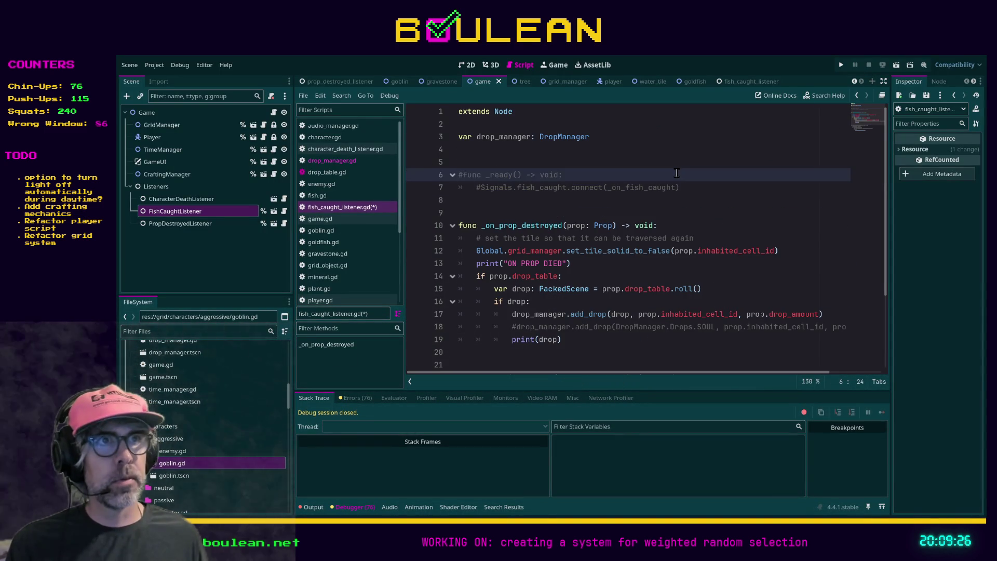
left_click(681, 208)
key("ctrl+s")
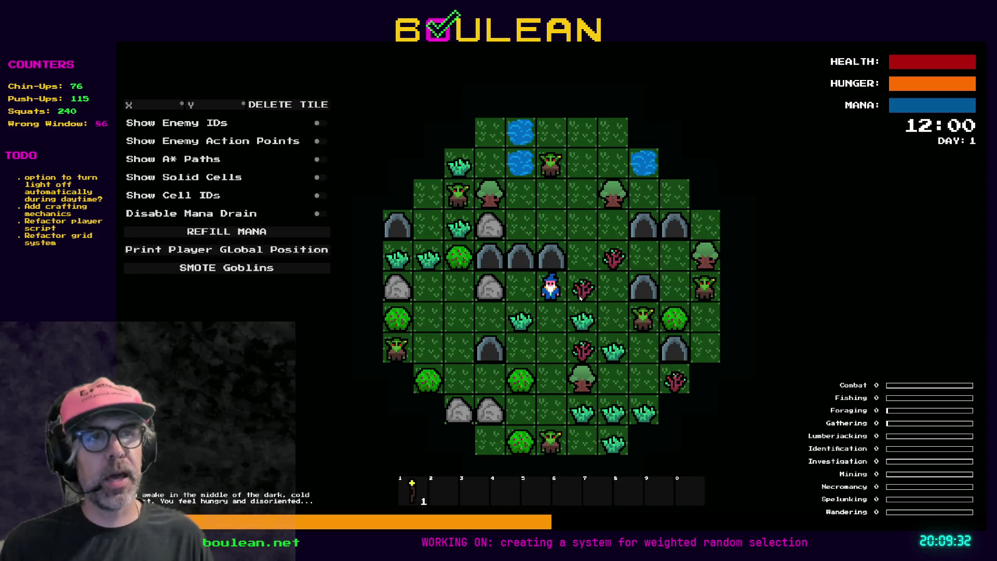
Walk the wizard up to the goblins, attack them, and smite all goblins with SMOTE Goblins.
key("d")
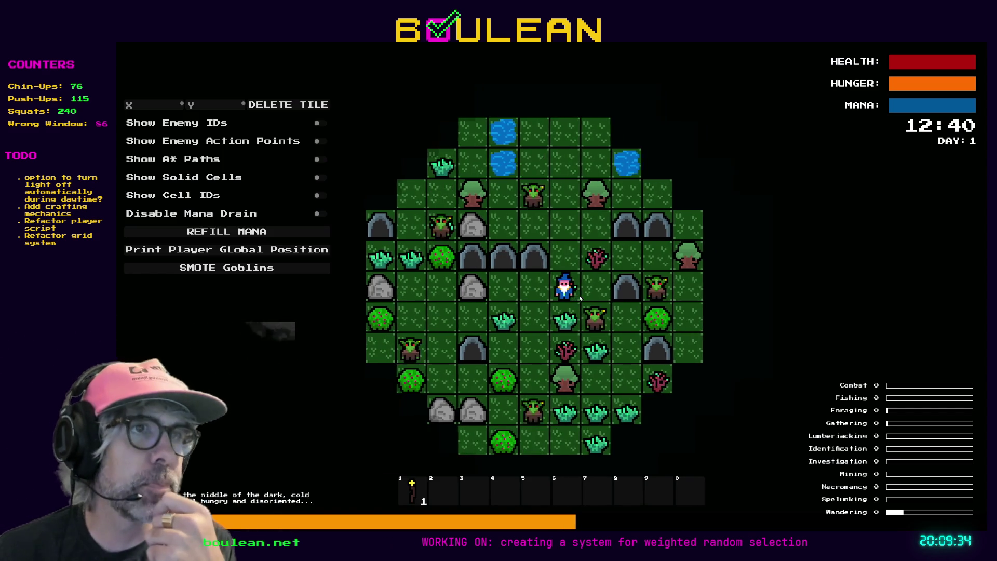
key("w")
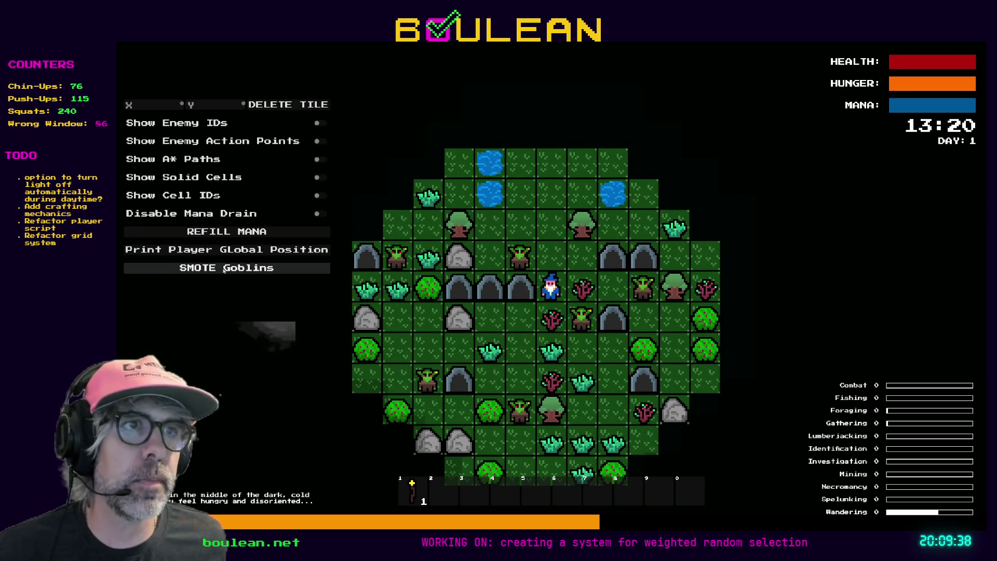
key("w")
key("a")
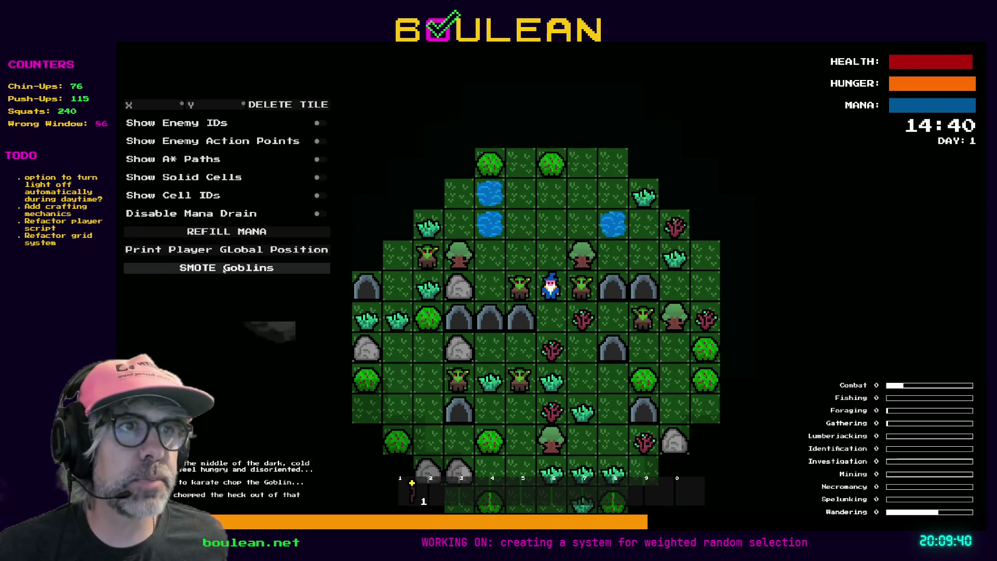
key("a")
Chop the gravestone and step onto the soul tile to collect the souls.
key("a")
left_click(264, 270)
key("a")
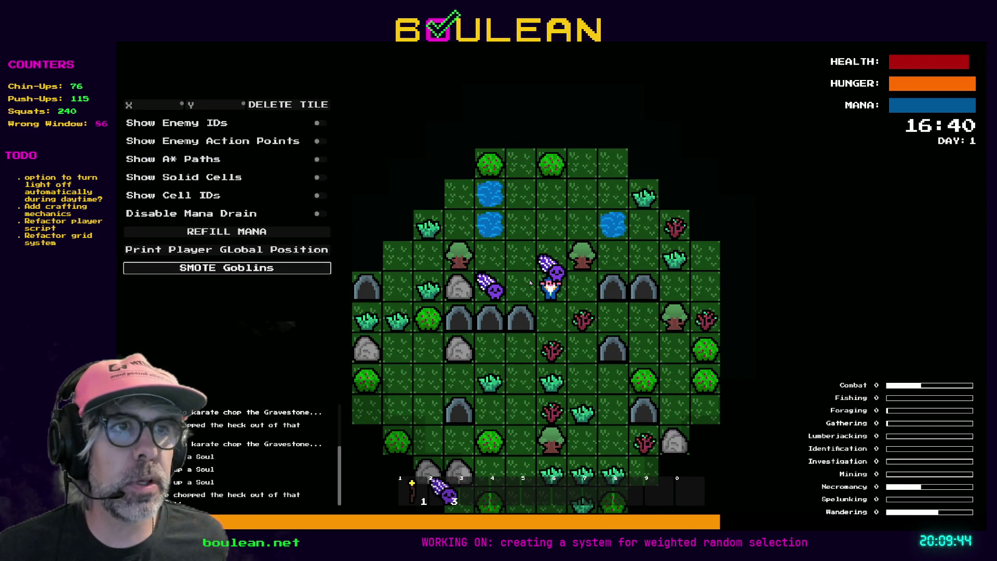
scroll(510, 293, "up", 1)
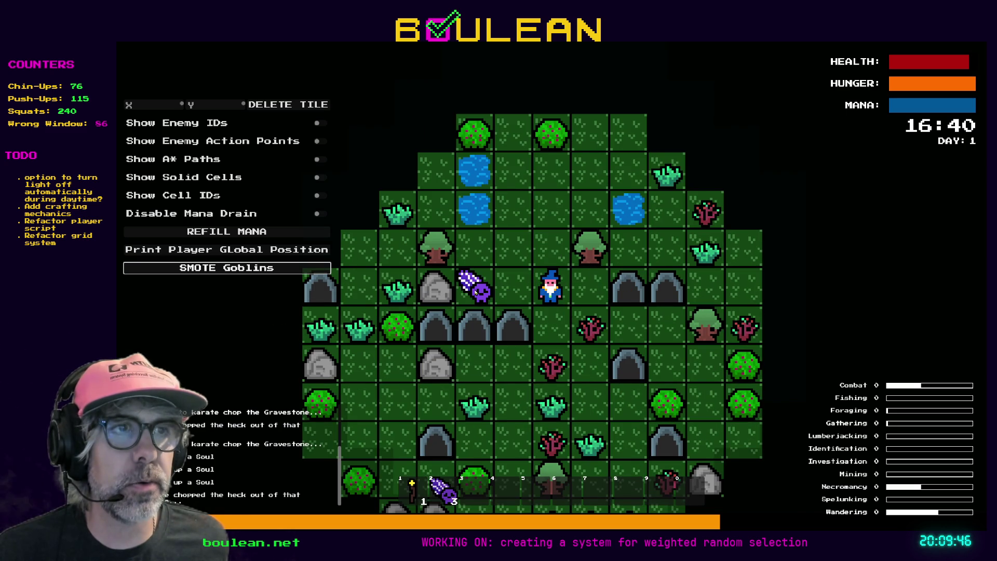
key("a")
scroll(509, 295, "up", 1)
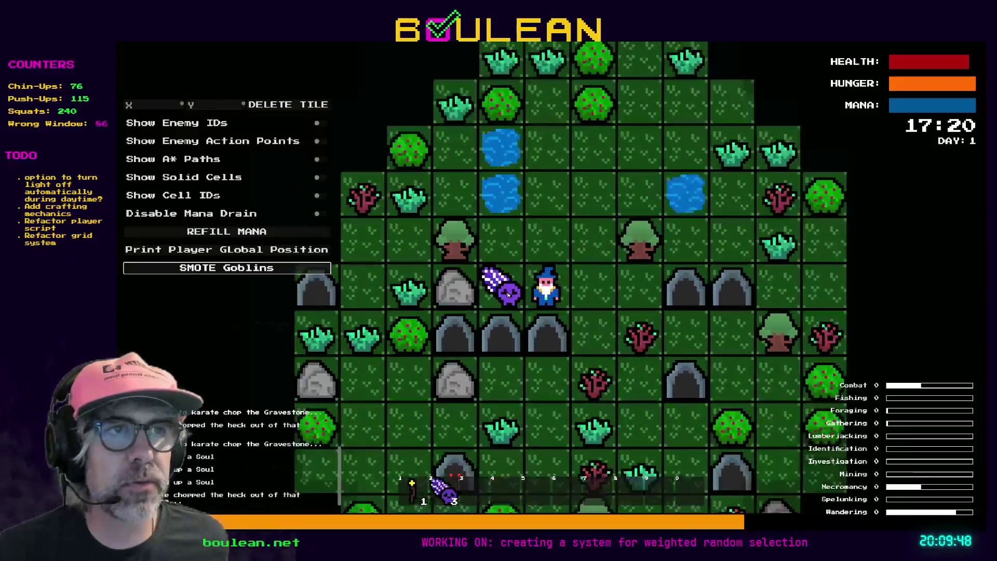
scroll(508, 295, "up", 1)
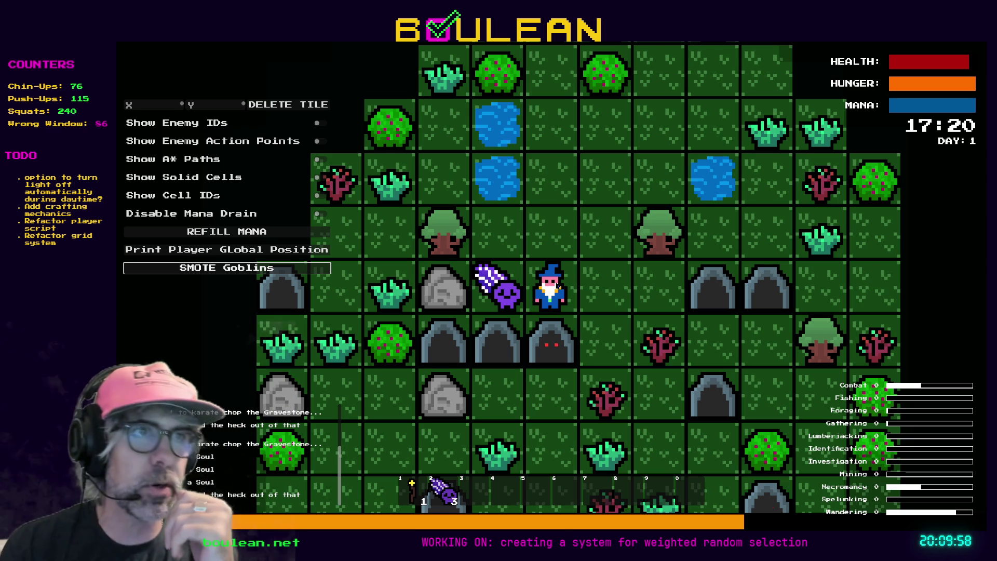
key("a")
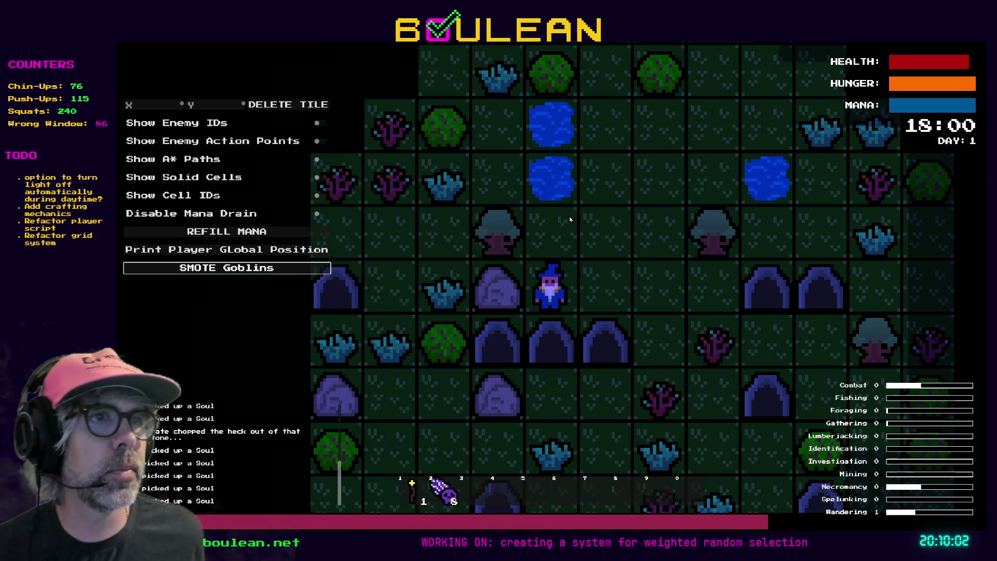
Move beside the water and fish four times, catching an avenll, haryokat and alphapan.
key("w")
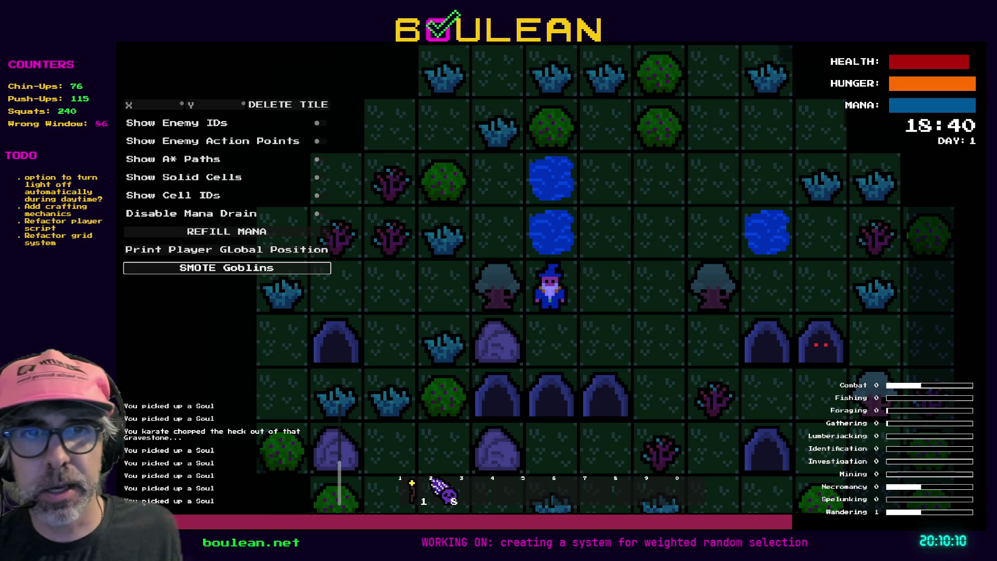
key("w")
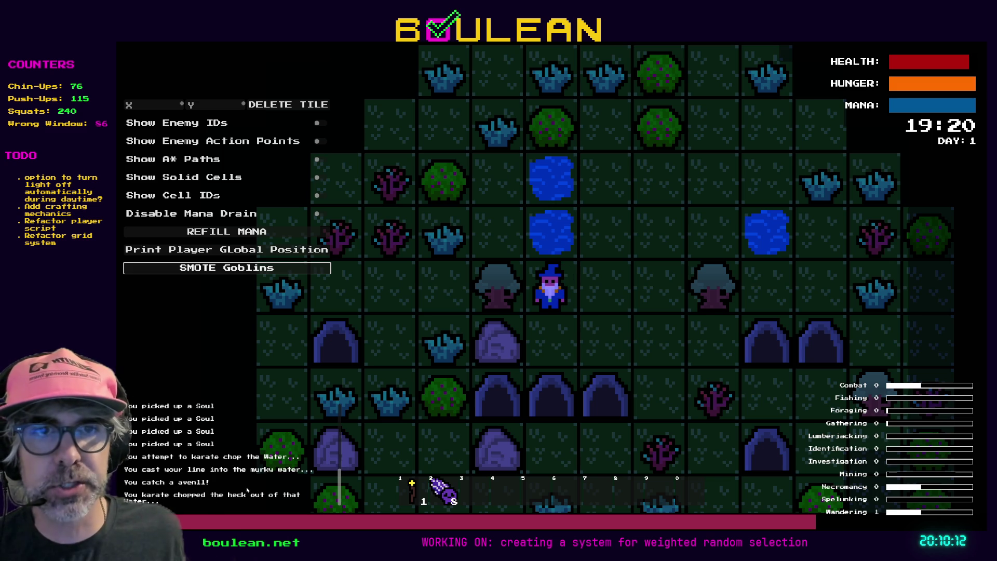
key("w")
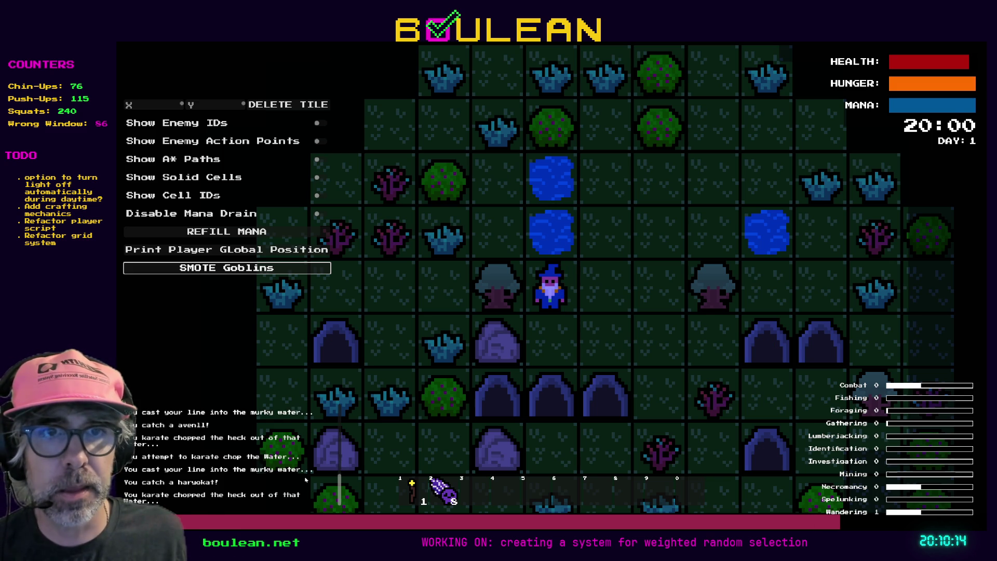
key("w")
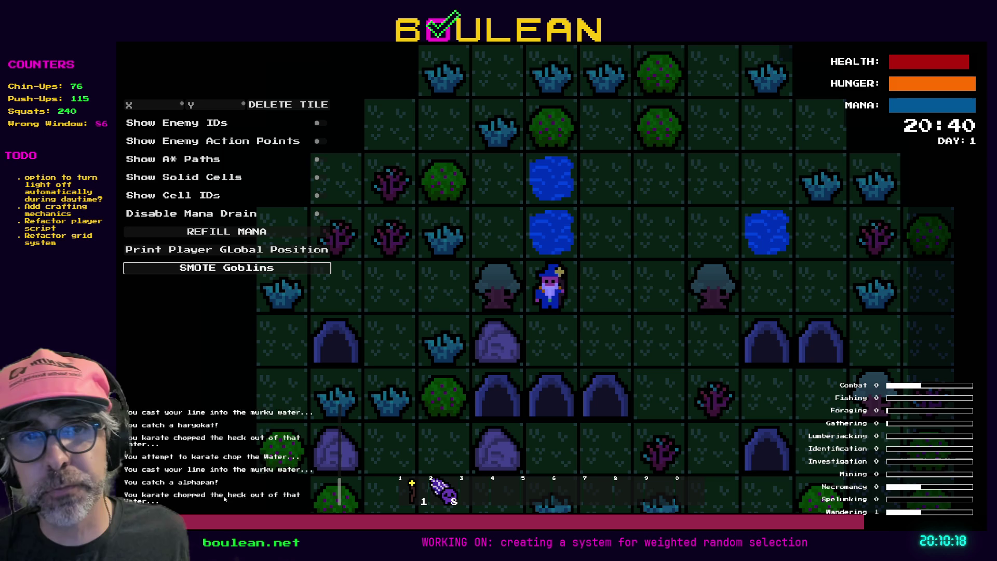
key("w")
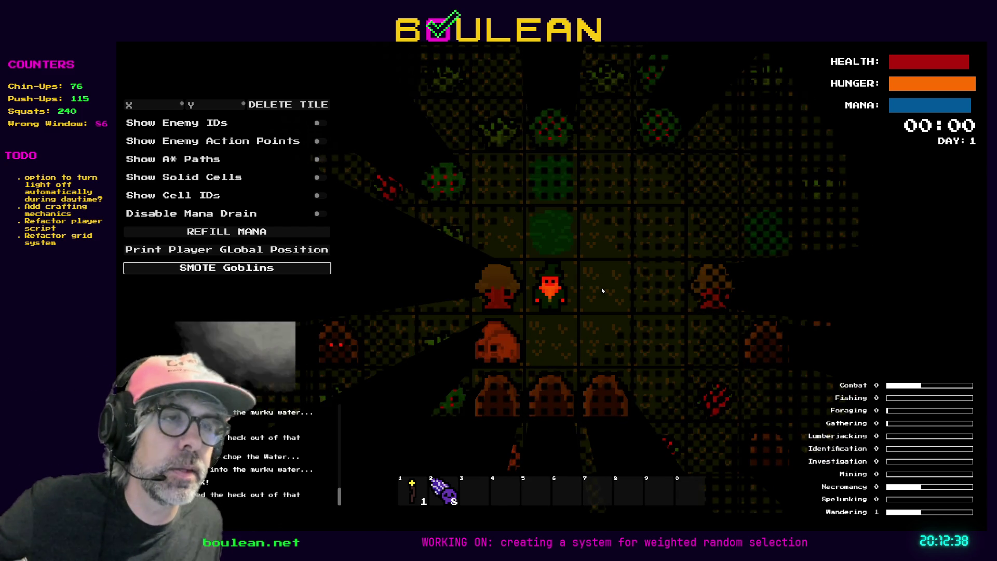
Stop the game after midnight, returning to fish_caught_listener.gd in the editor.
key("F8")
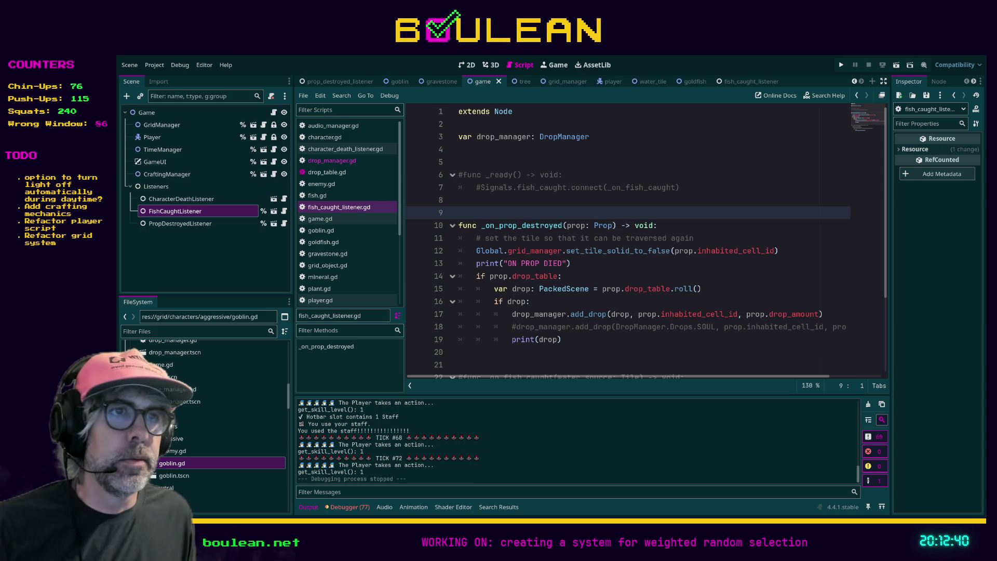
mouse_move(459, 201)
left_mouse_down()
mouse_move(434, 184)
mouse_move(459, 174)
left_mouse_up()
key("BackSpace")
key("BackSpace")
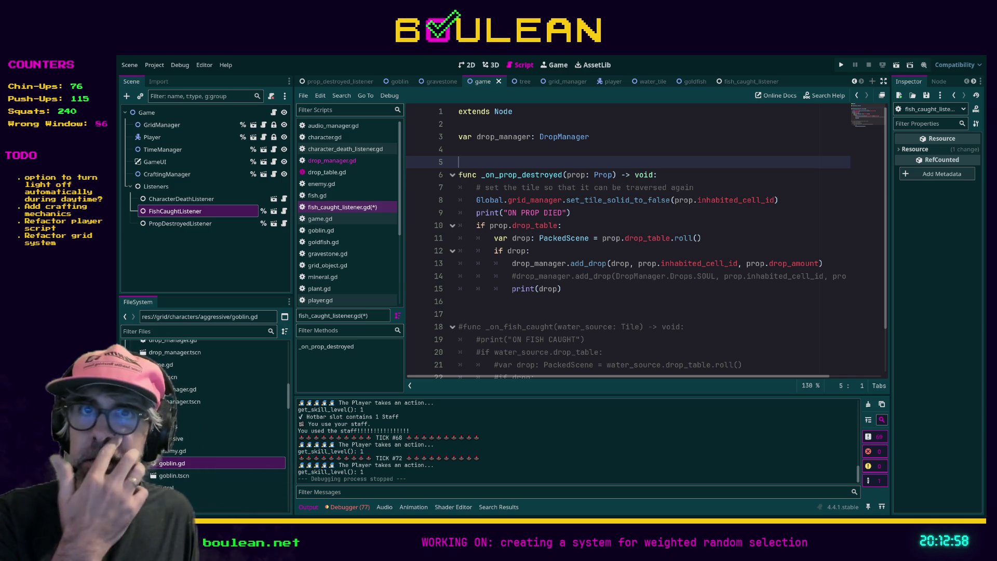
scroll(333, 281, "down", 5)
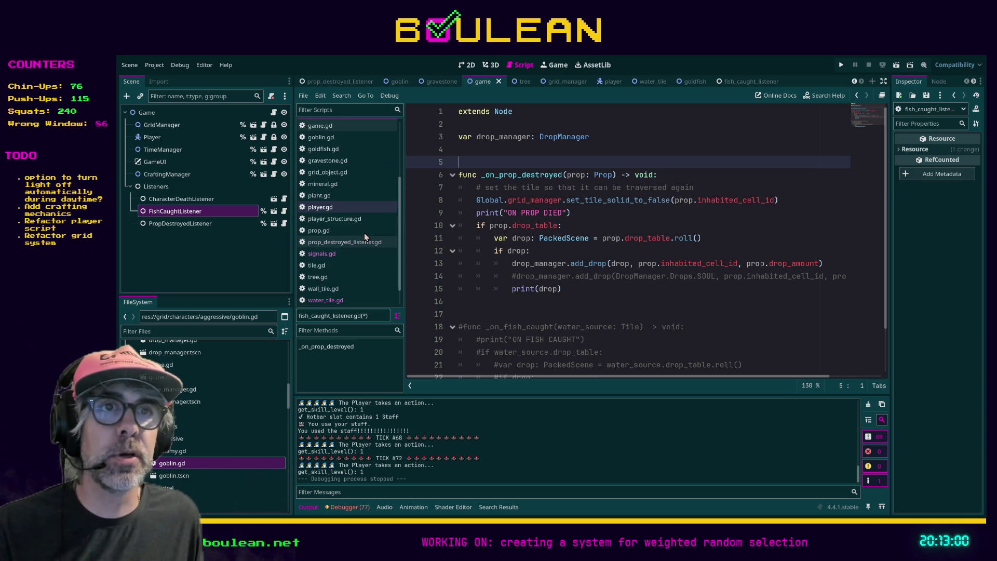
left_click(332, 278)
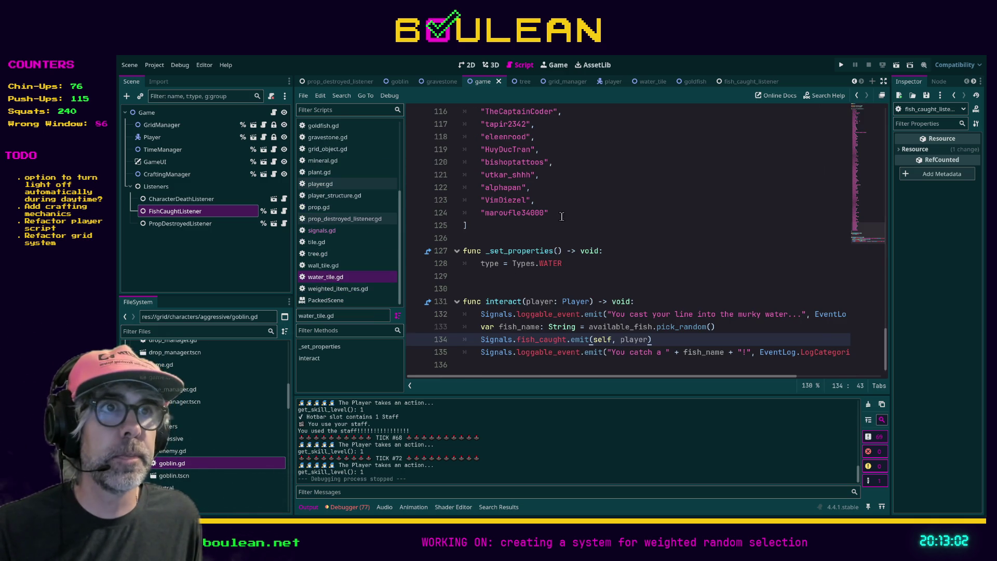
left_click(496, 224)
left_click(561, 215)
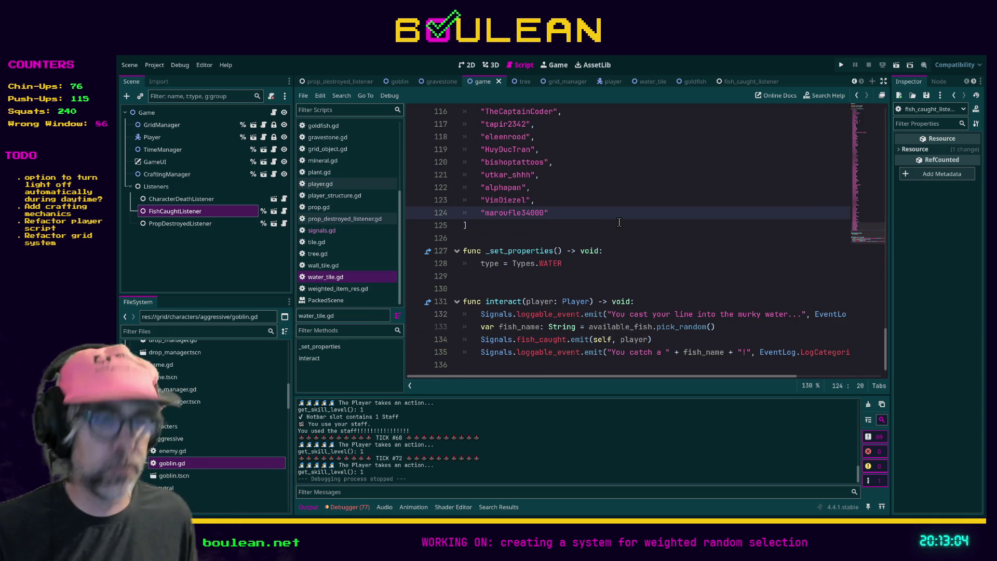
type(",")
key("Return")
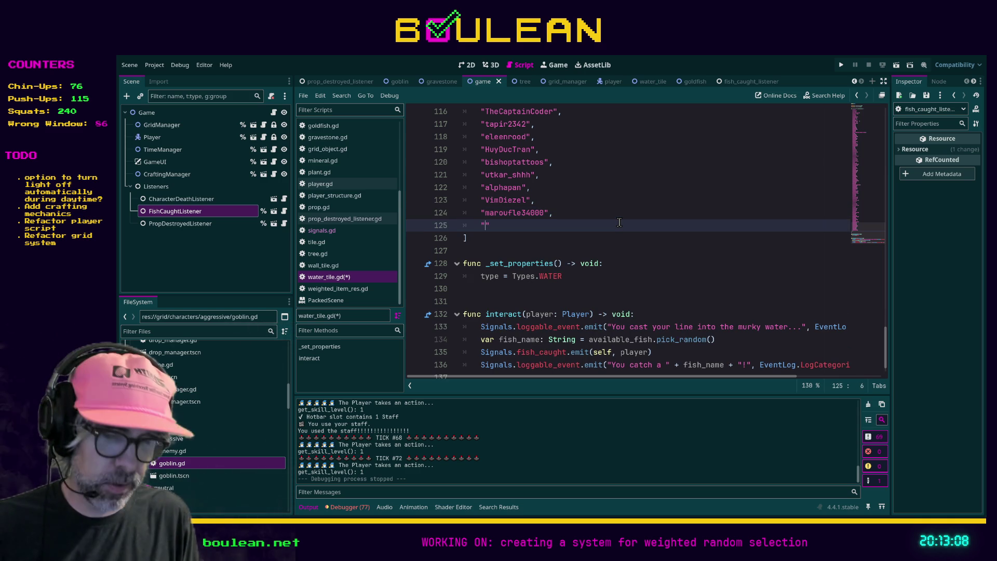
type("scrunchybean\"")
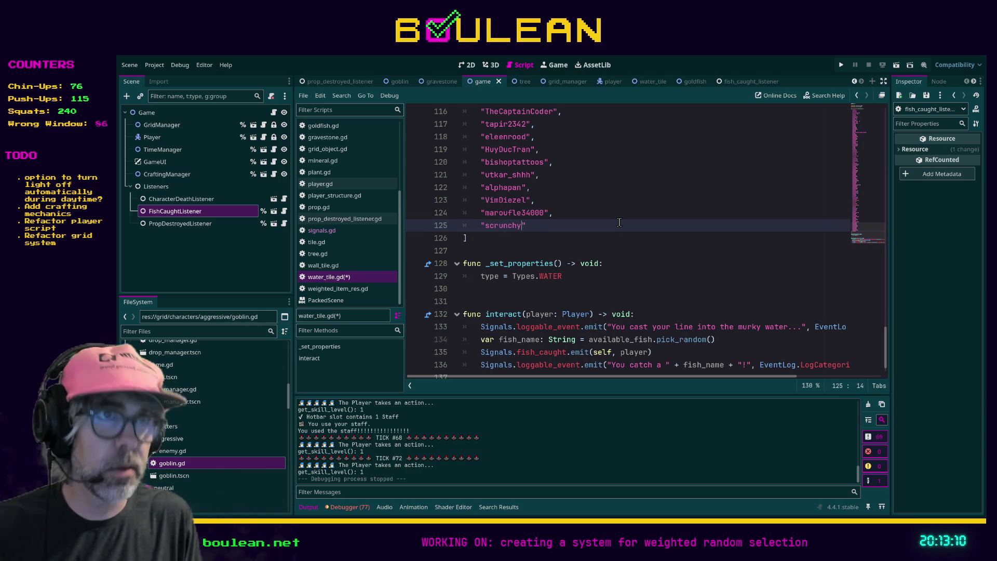
type(",")
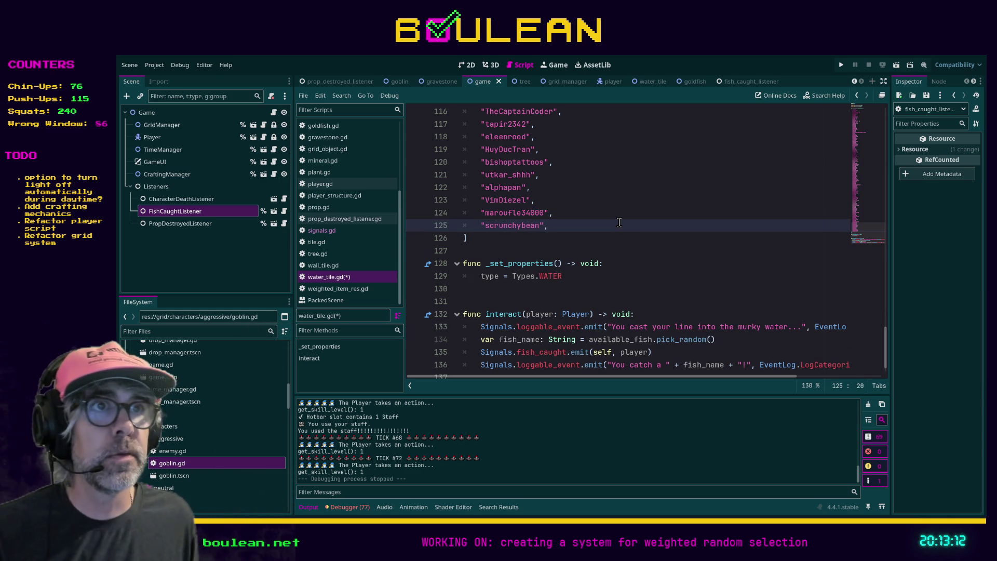
Search the script for the fish name "pixel".
scroll(613, 231, "up", 2)
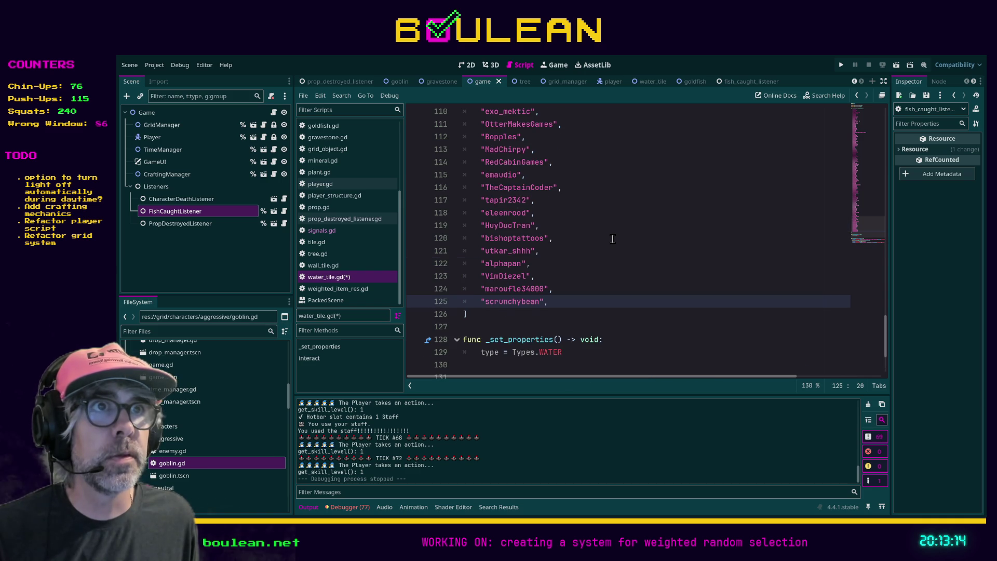
left_click(594, 240)
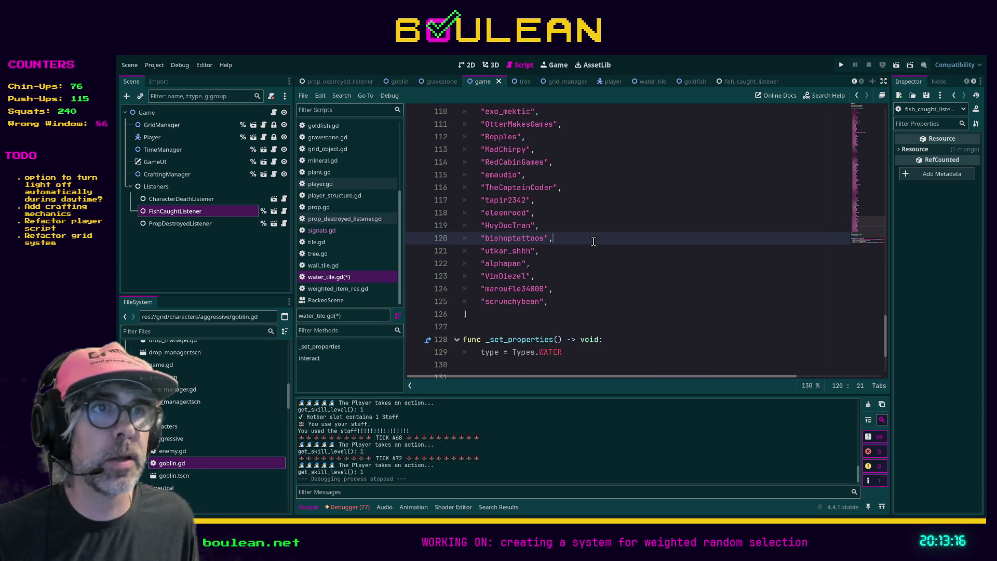
key("ctrl+f")
type("pixel")
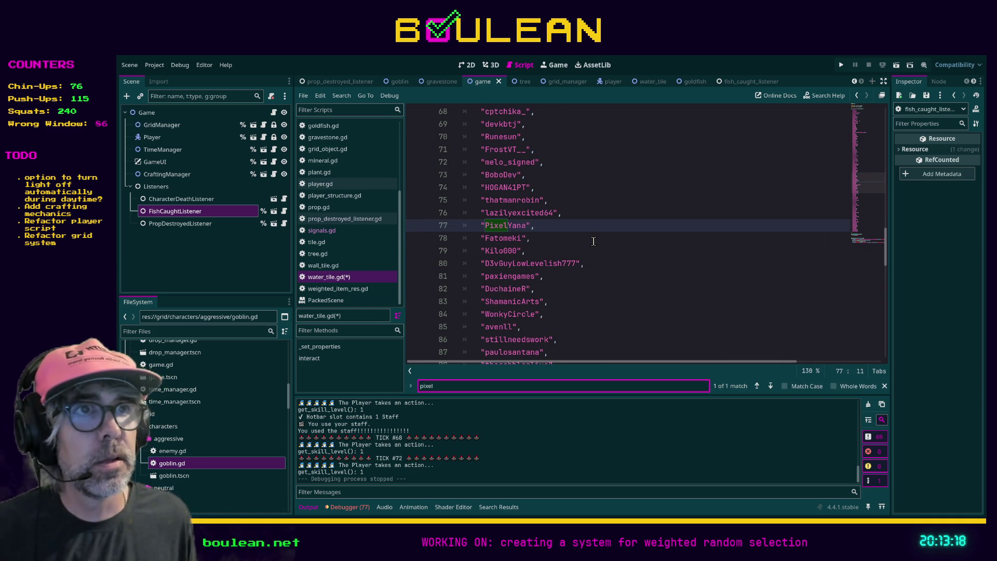
Look over the PixelYana entry, return to the scrunchybean line, and save water_tile.gd.
left_click_drag(535, 225, 455, 227)
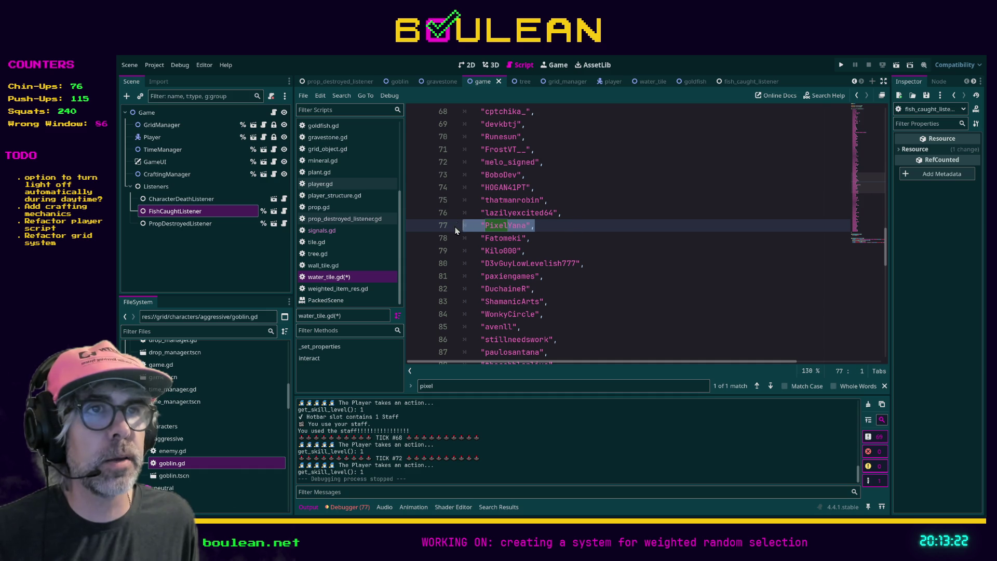
left_click(561, 229)
scroll(540, 226, "down", 9)
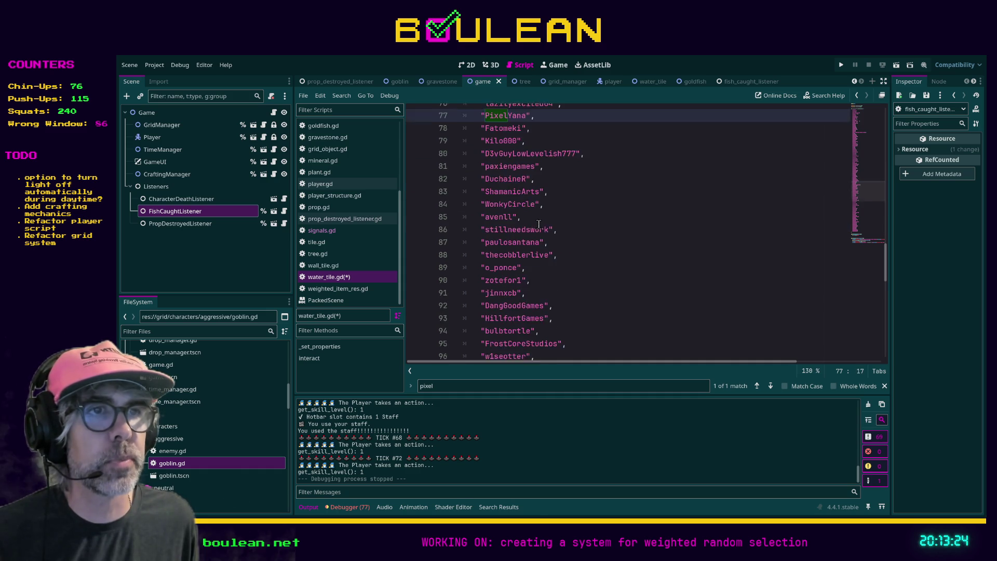
scroll(539, 225, "down", 8)
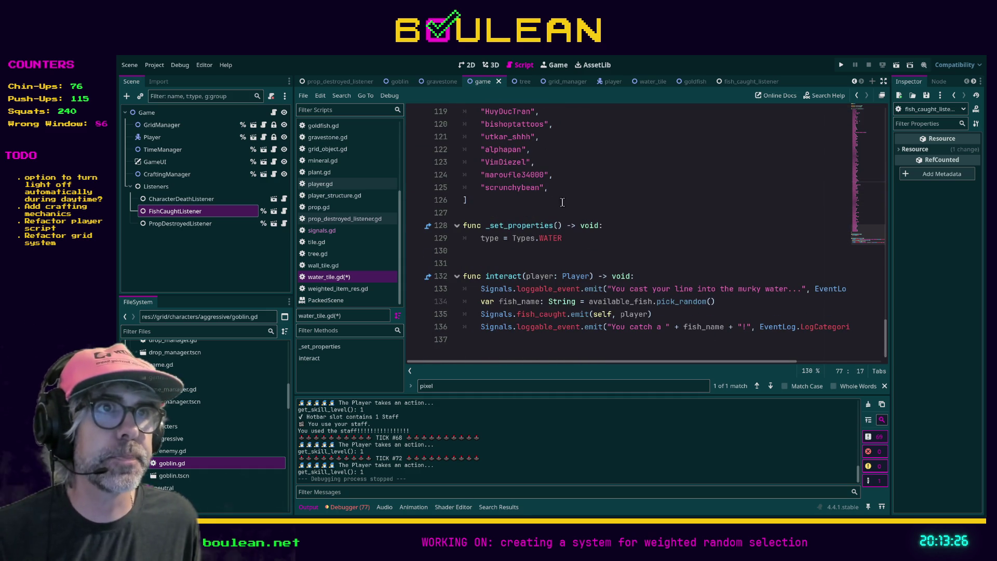
left_click(568, 192)
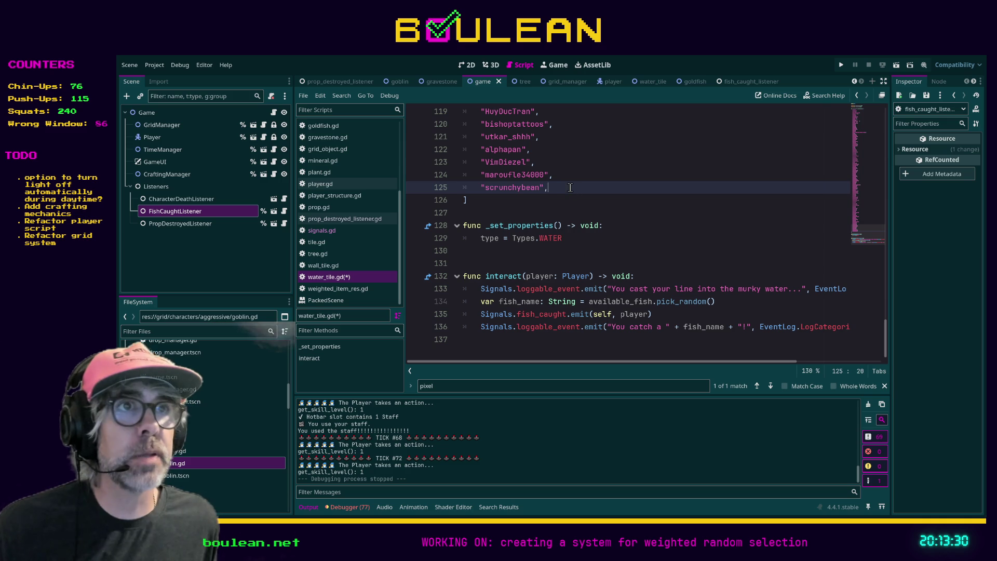
key("shift+Home")
key("shift+Home")
left_click(592, 190)
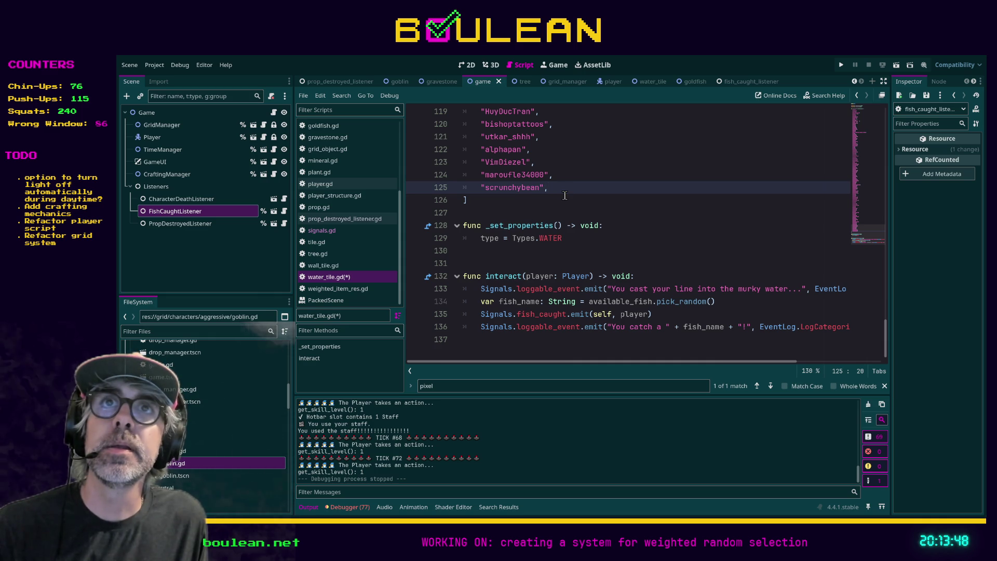
left_click(581, 197)
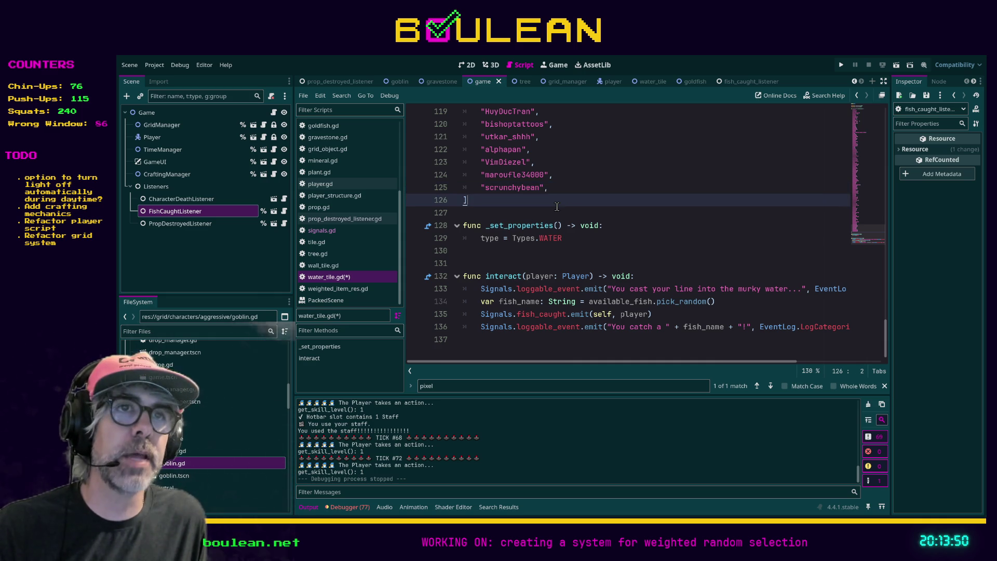
left_click(524, 213)
key("ctrl+s")
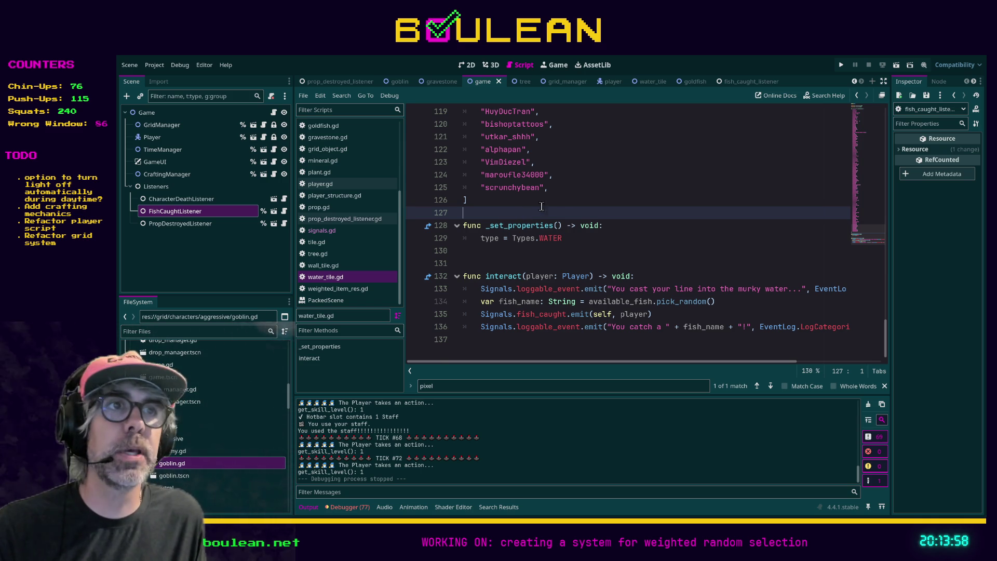
left_click(583, 191)
type("scr")
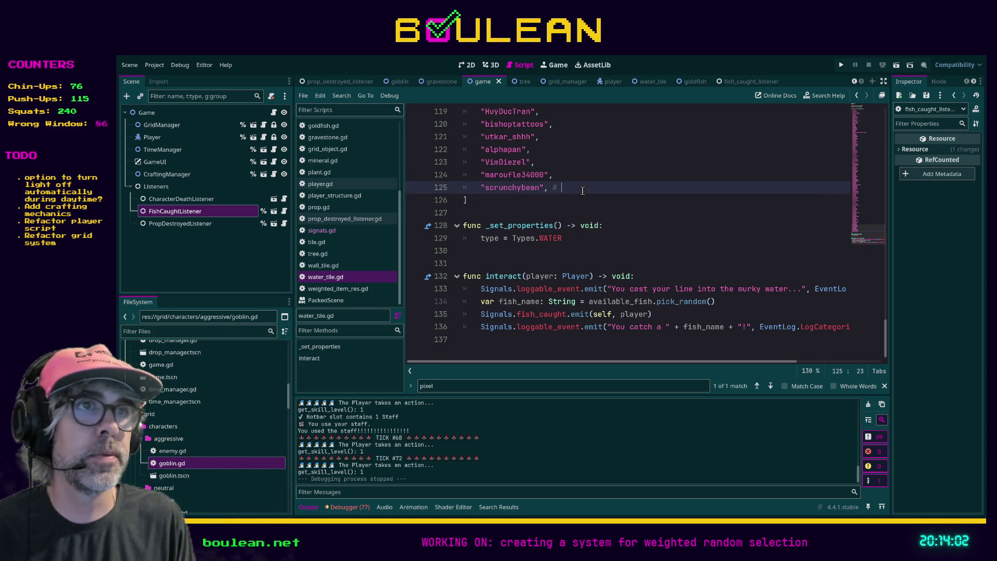
type("unchybean ")
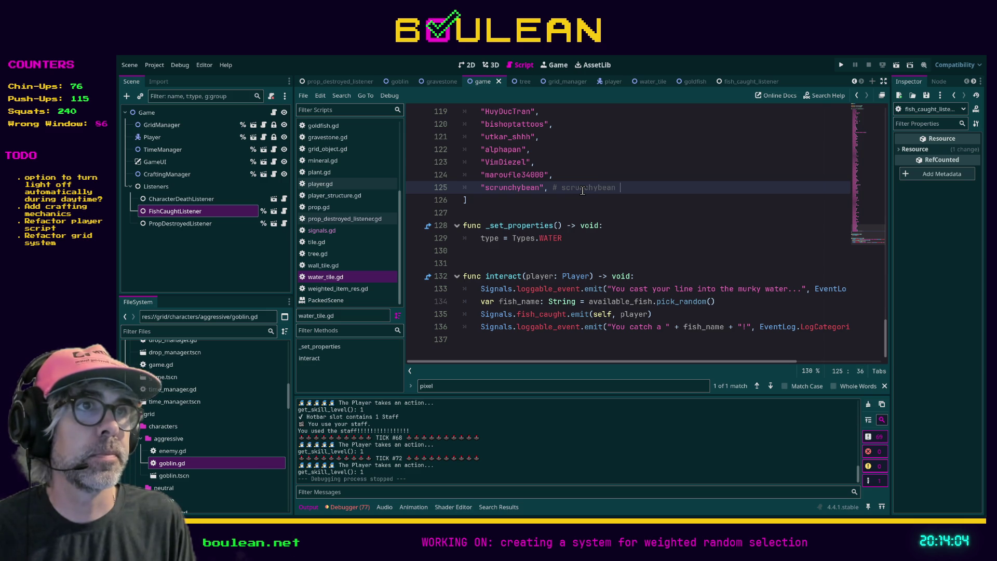
type("wants t")
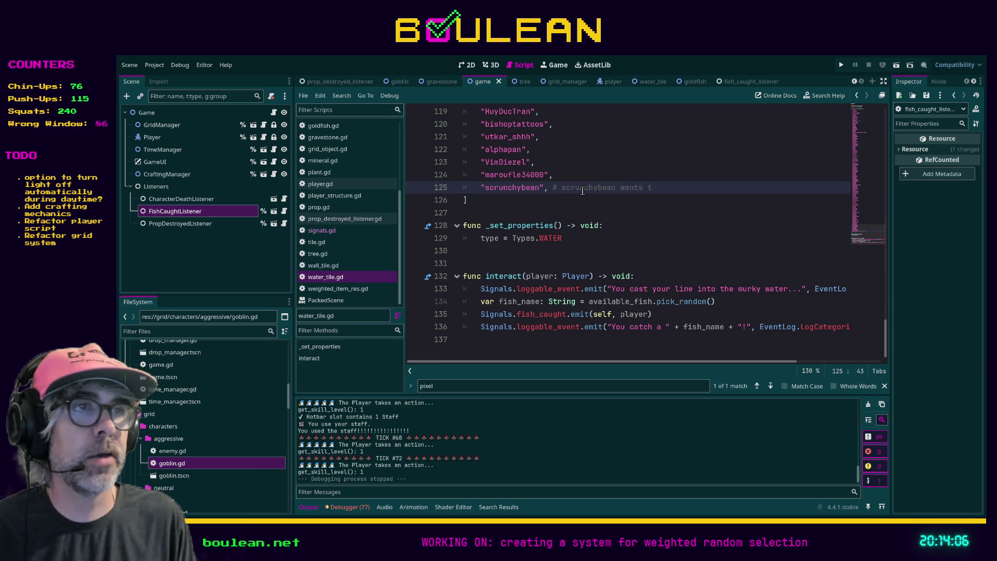
type("o be a grumpy fish 2025")
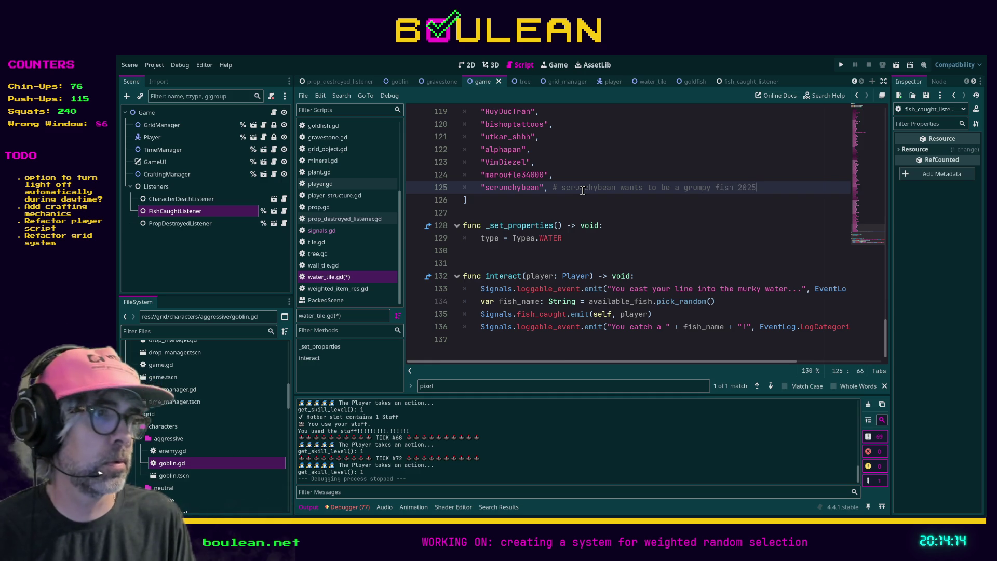
type("-09-17")
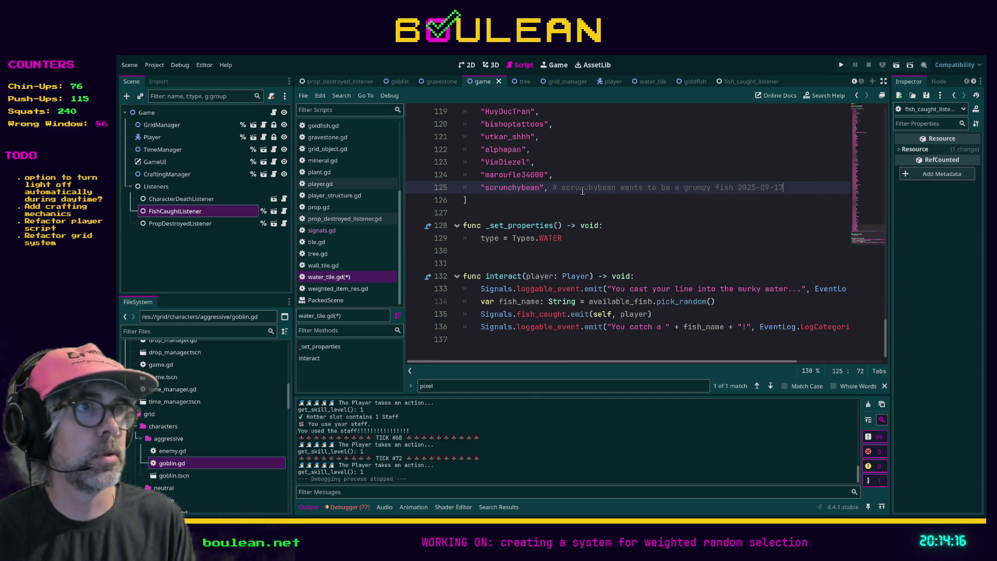
key("Return")
type("#")
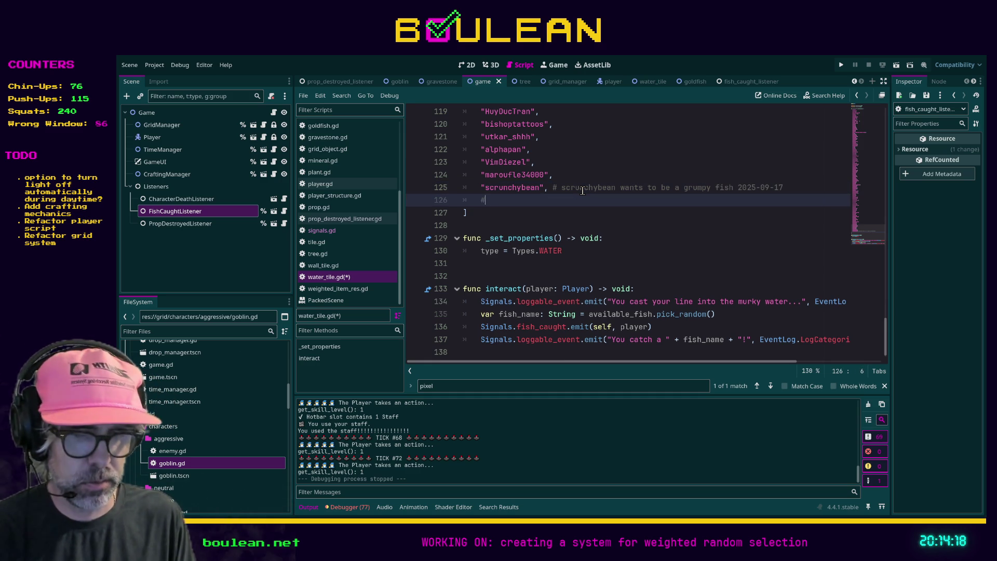
Write "# TODO Add moods to fish" on line 126 and save water_tile.gd.
type(" TODO")
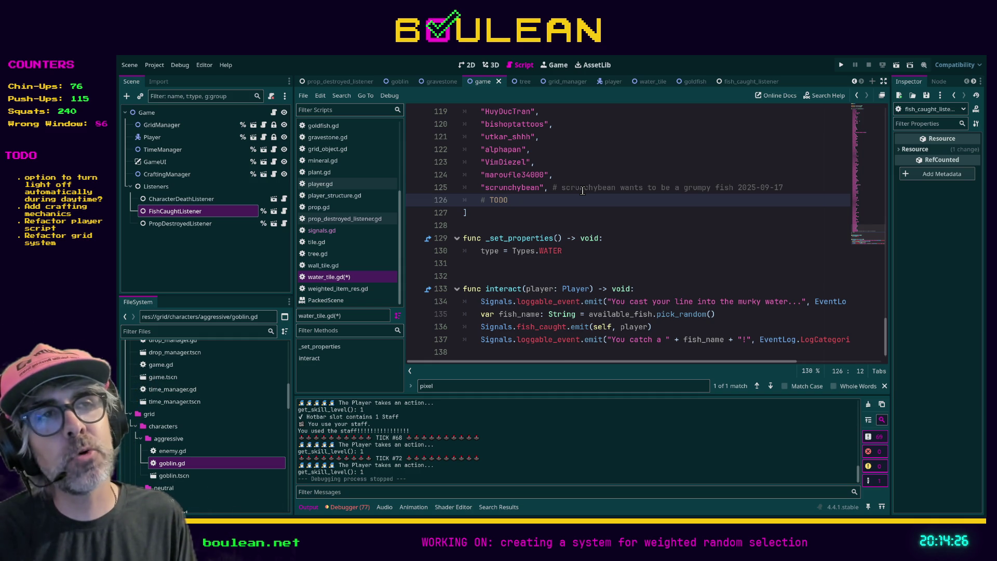
type("A")
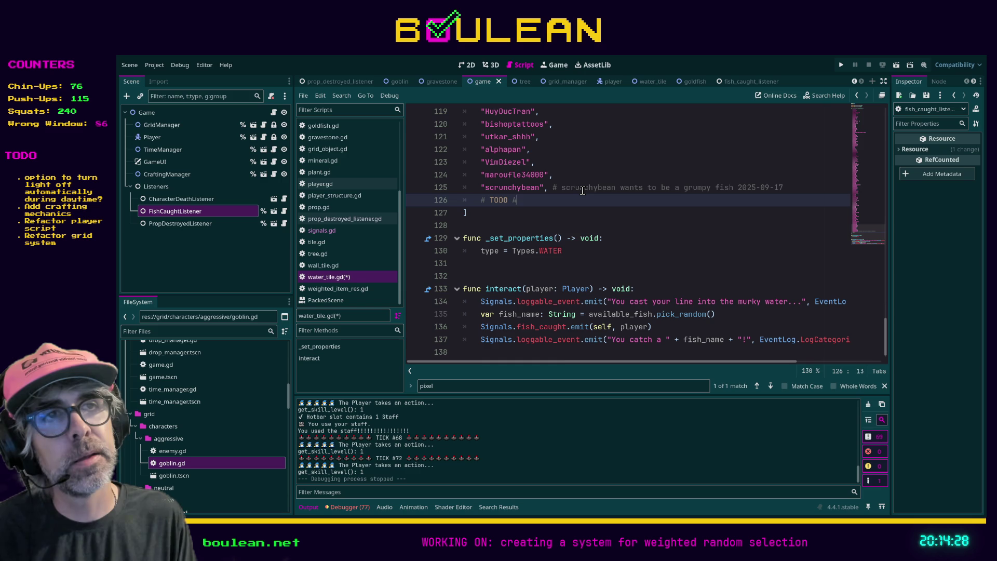
type("dd moods to ")
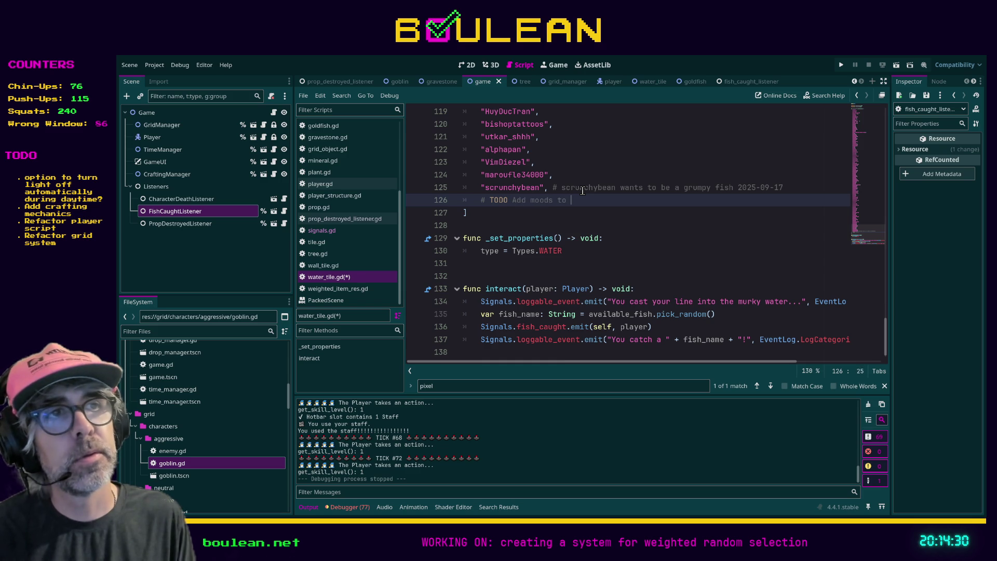
type("fish")
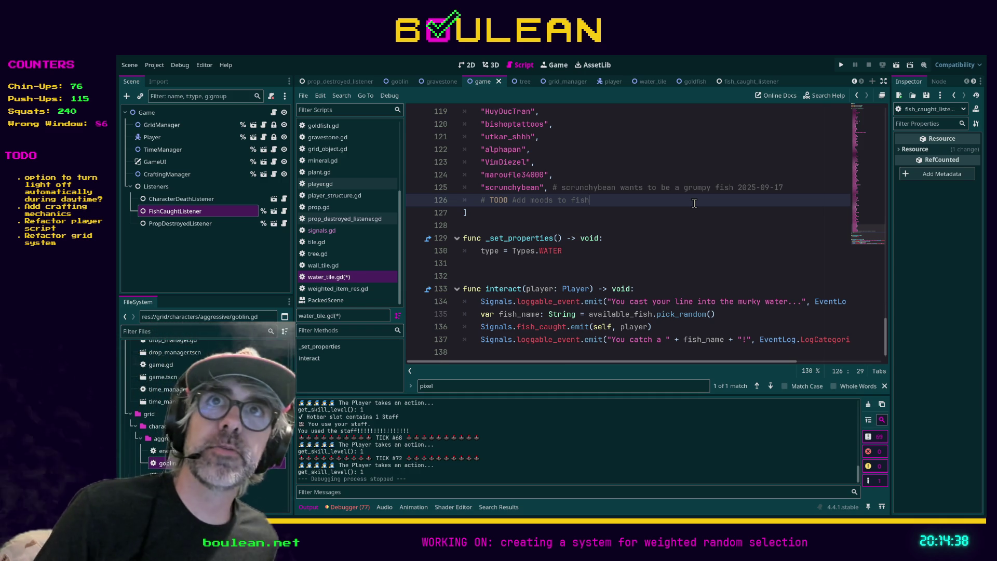
left_click_drag(590, 201, 492, 201)
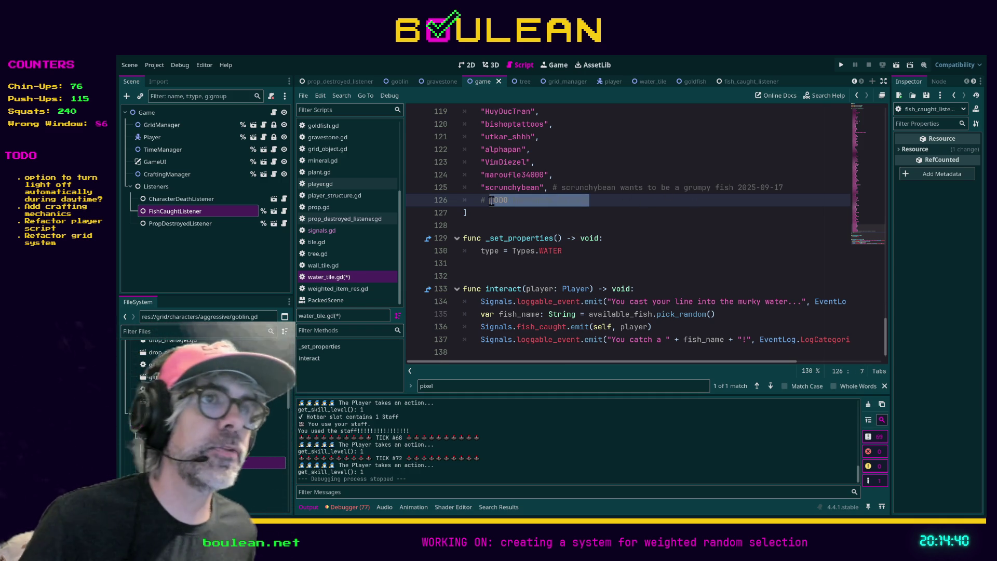
left_click(609, 203)
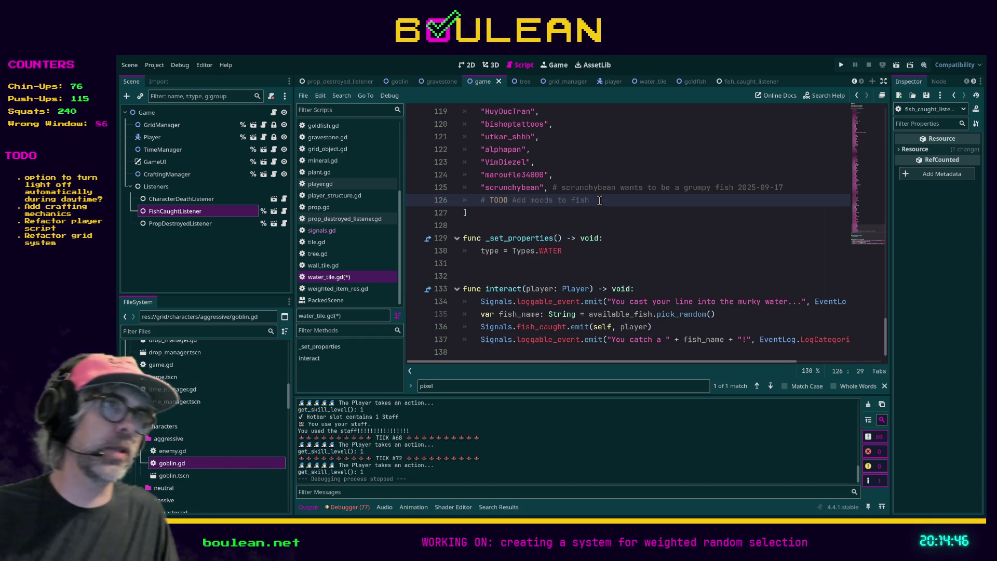
key("ctrl+s")
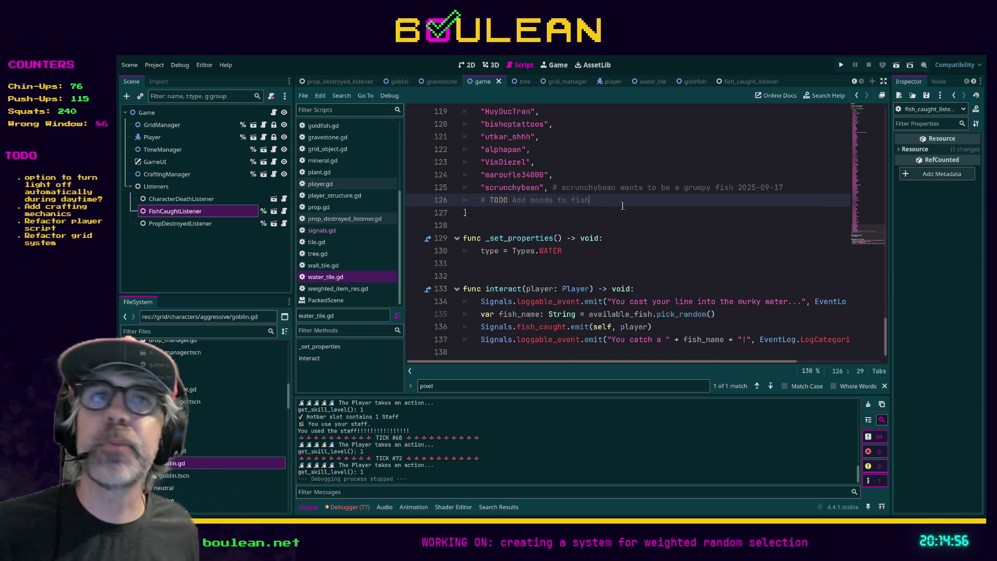
left_click(593, 177)
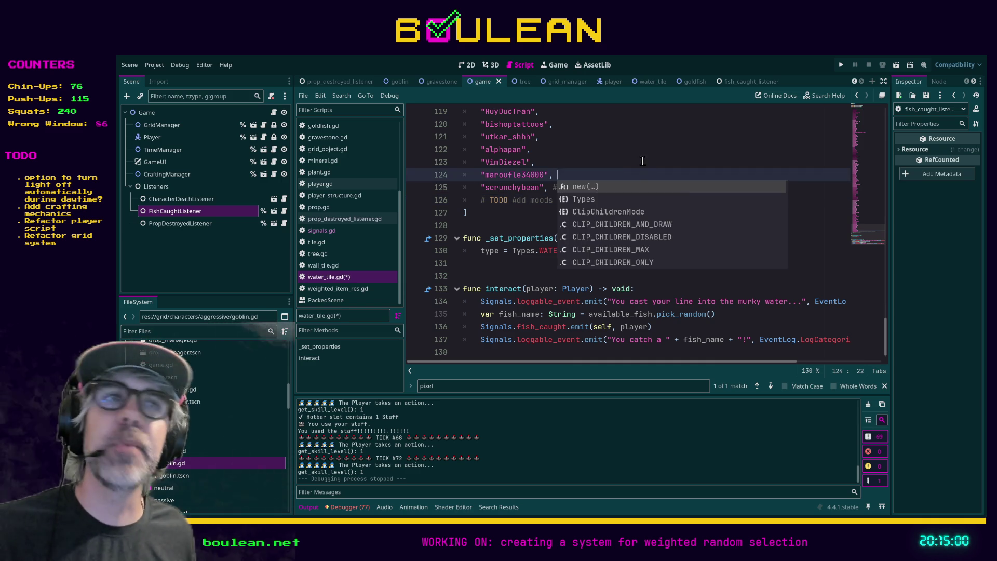
Append a # comment to line 124 wishing to be a poisonous mushroom fish, dated 2025-09-17.
left_click(592, 172)
left_click(679, 175)
type("# marouf")
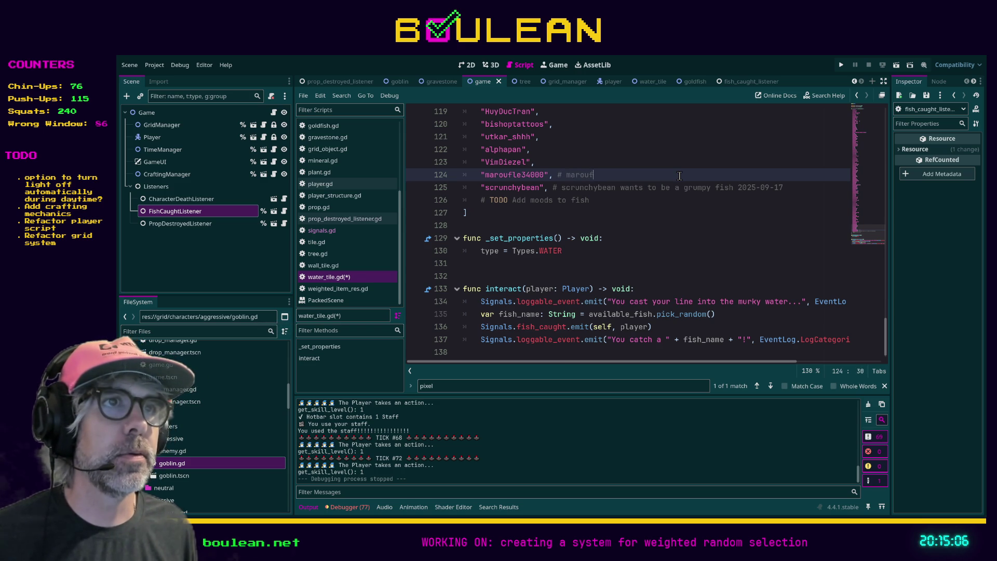
type("le34000 wo")
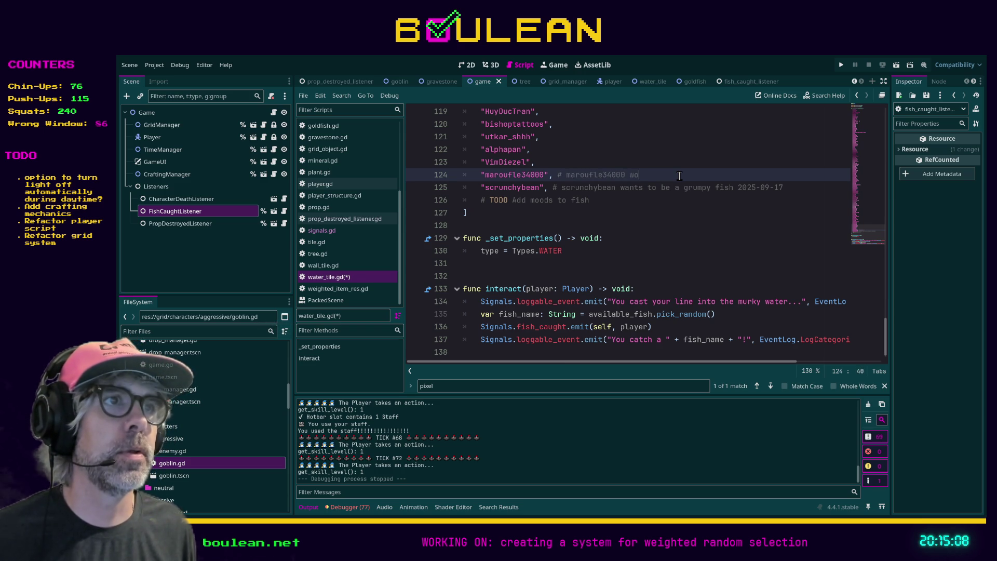
type("uld like to ")
type("be a poi")
type("sono")
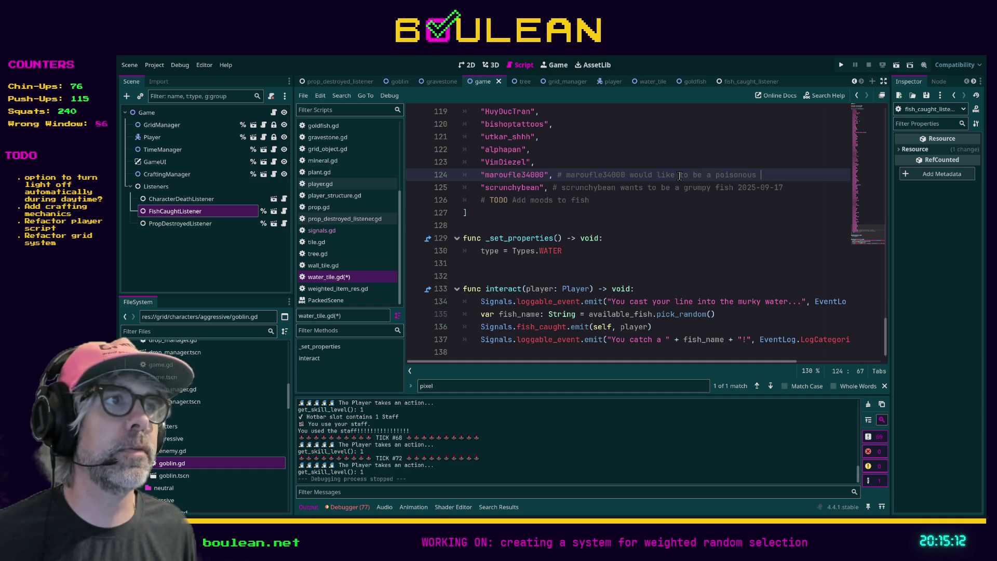
type("ushroom")
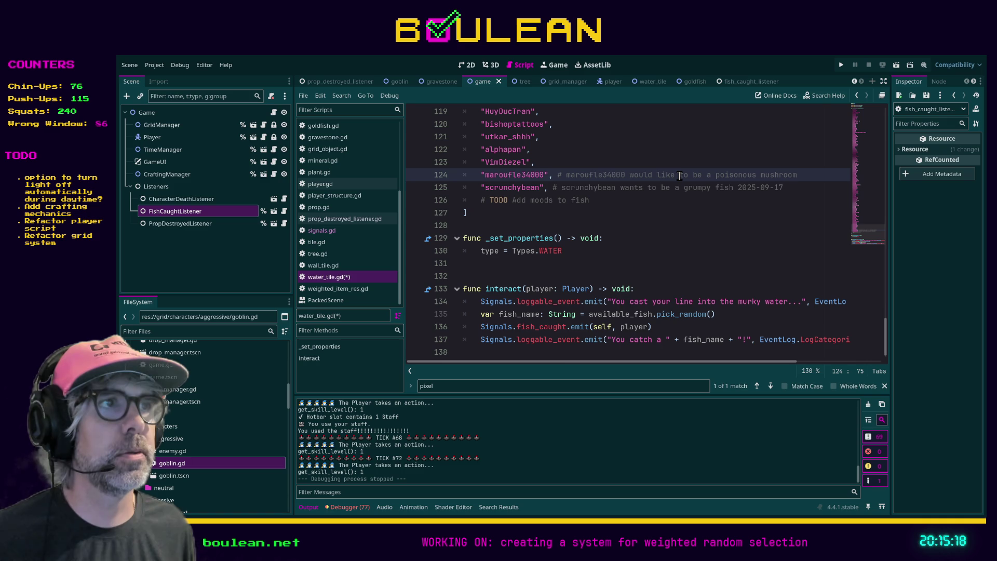
type("fish 2025-09-1")
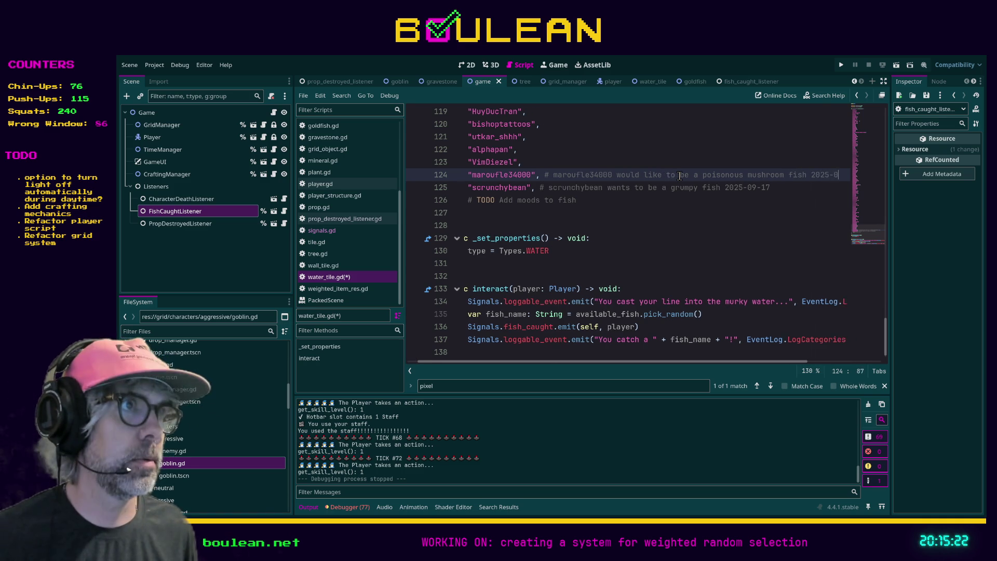
type("7")
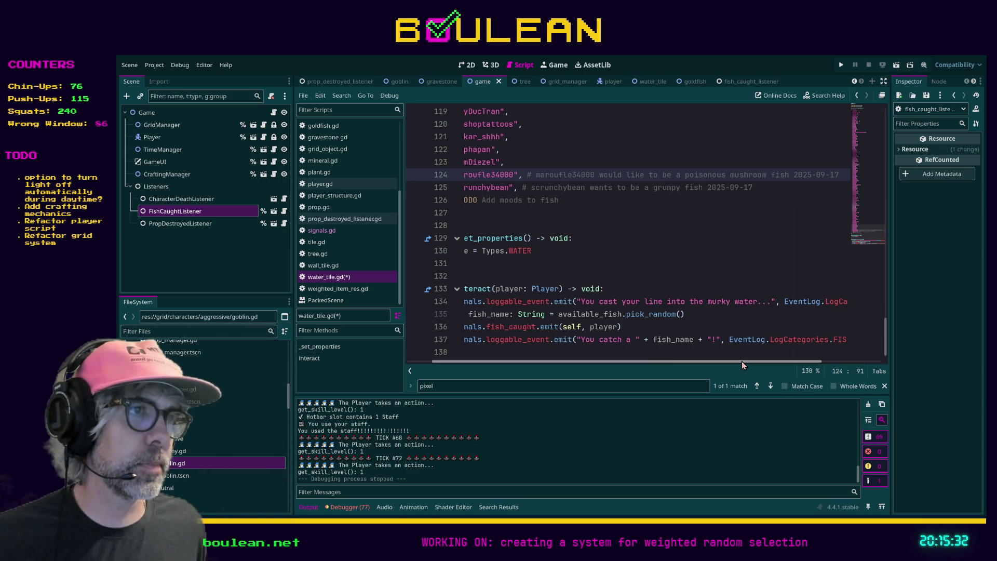
left_click_drag(743, 365, 645, 351)
left_click(594, 213)
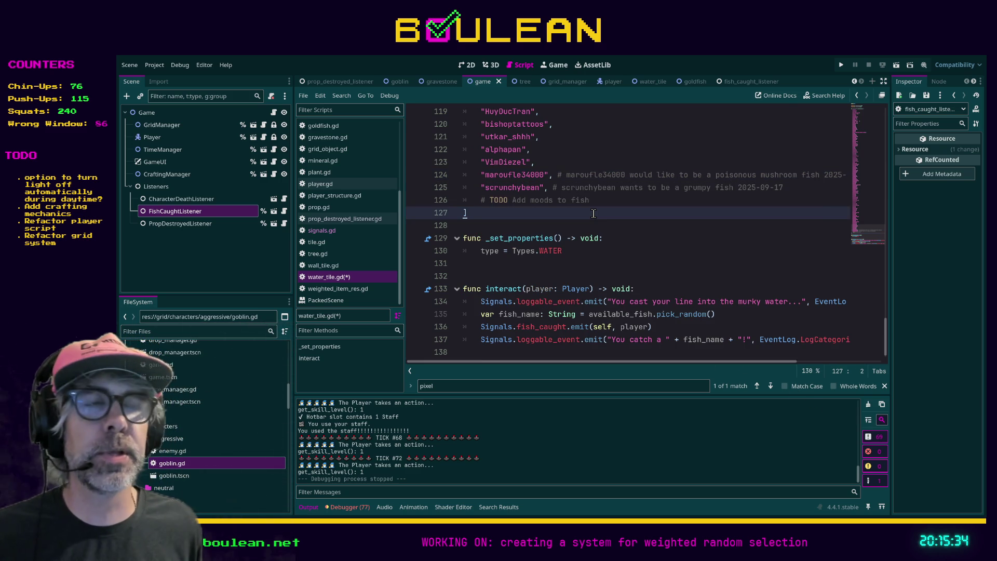
Save water_tile.gd and review the TODO and closing lines 126–128.
key("ctrl+s")
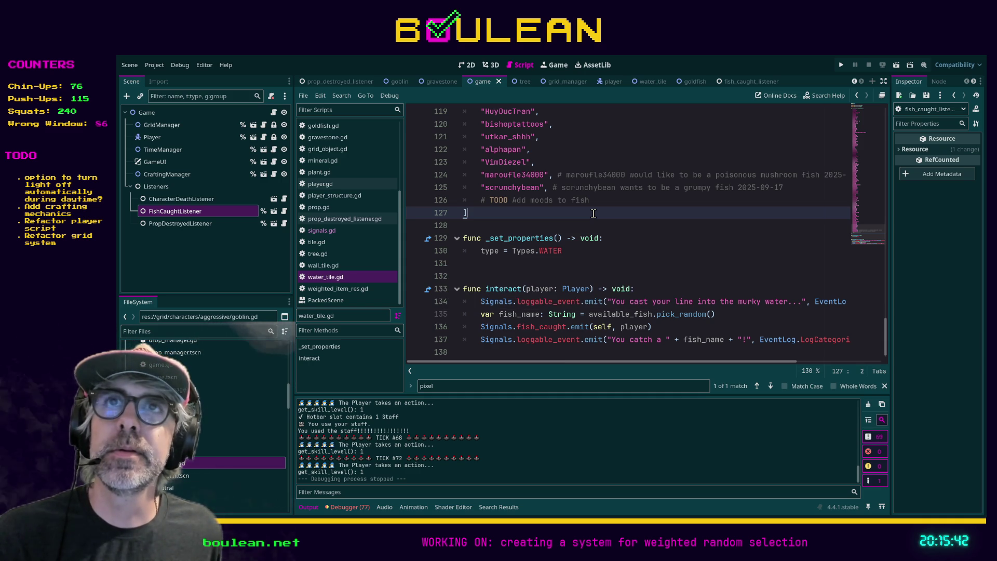
left_click(479, 223)
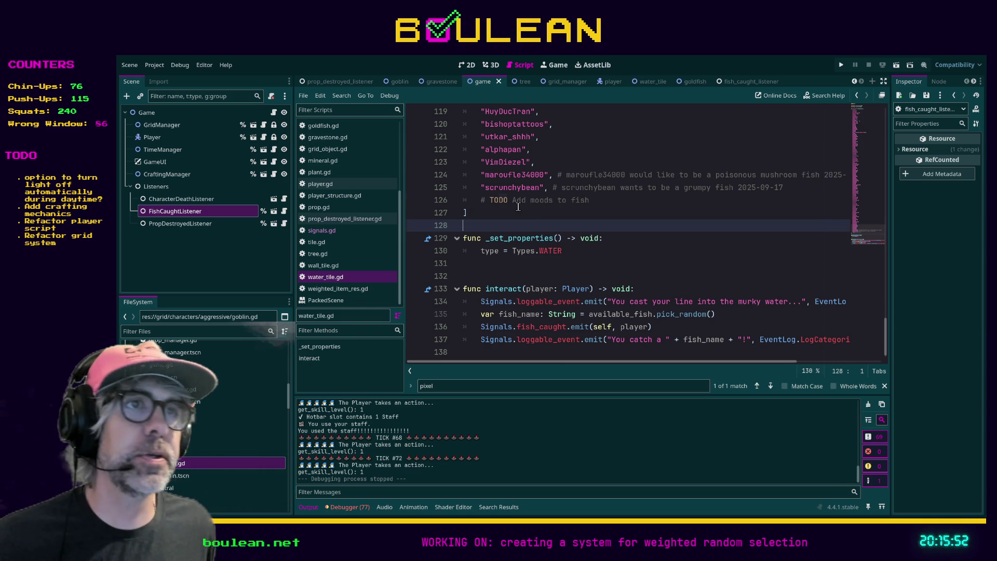
left_click(529, 202)
left_click(484, 214)
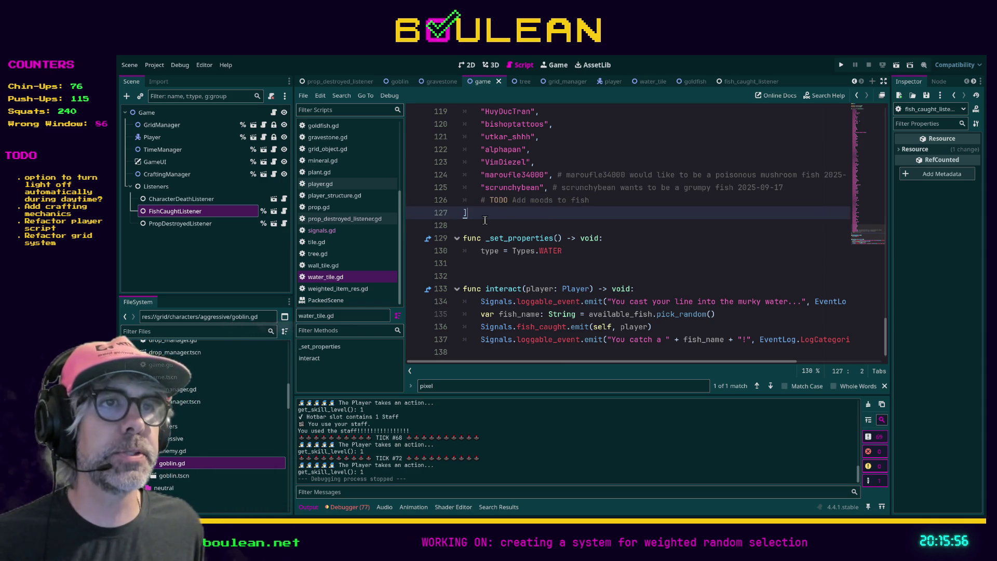
left_click(473, 226)
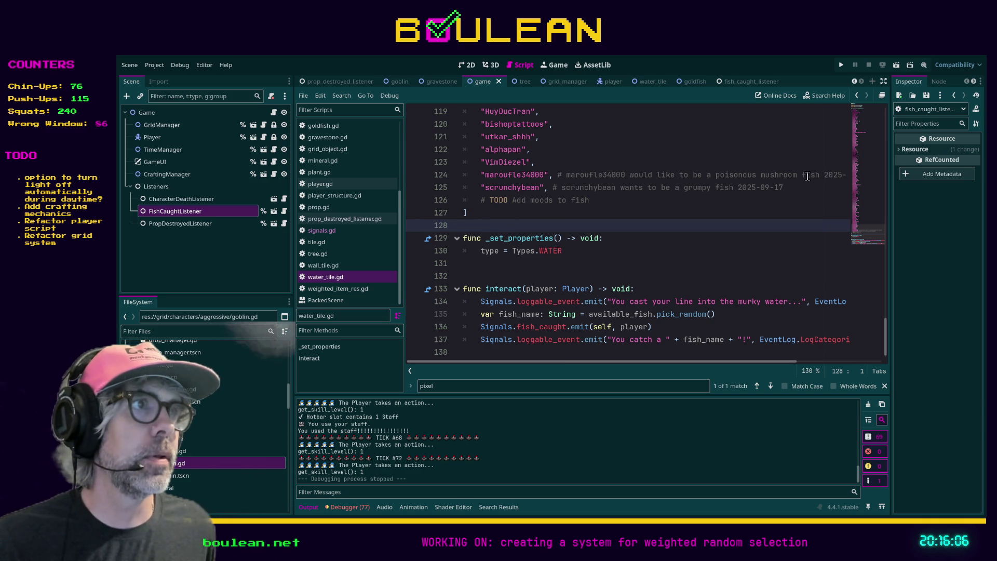
Delete the word 'fish' from the line 124 comment.
double_click(808, 176)
key("BackSpace")
key("BackSpace")
left_click(627, 214)
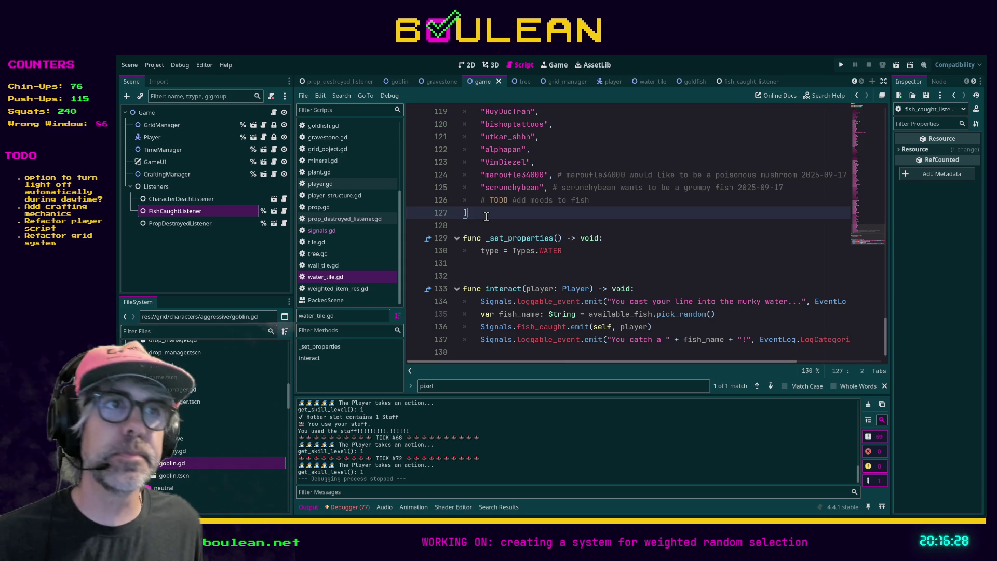
scroll(530, 227, "down", 1)
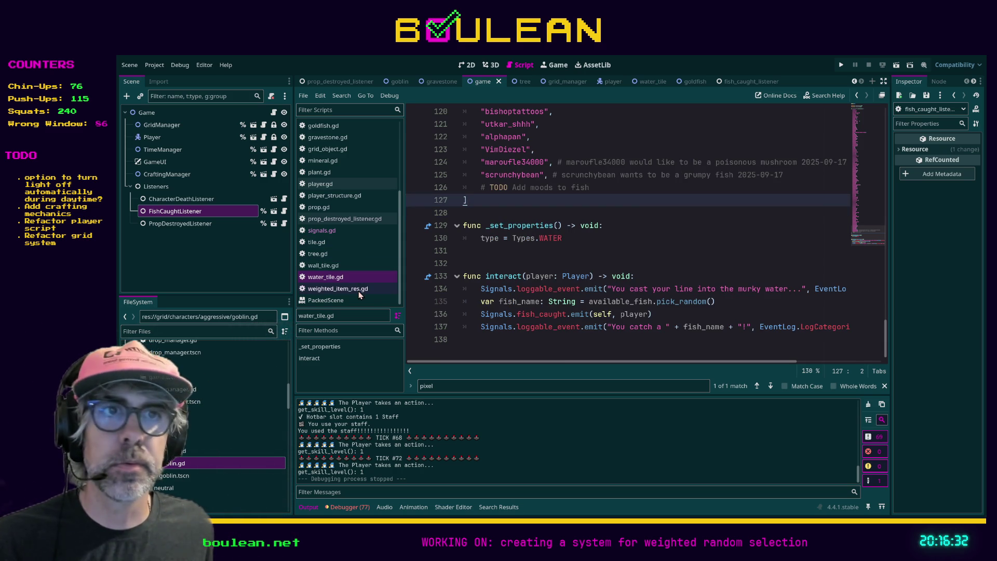
Read signals.gd and prop_destroyed_listener.gd, then switch to the browser showing the Godot video.
left_click(326, 231)
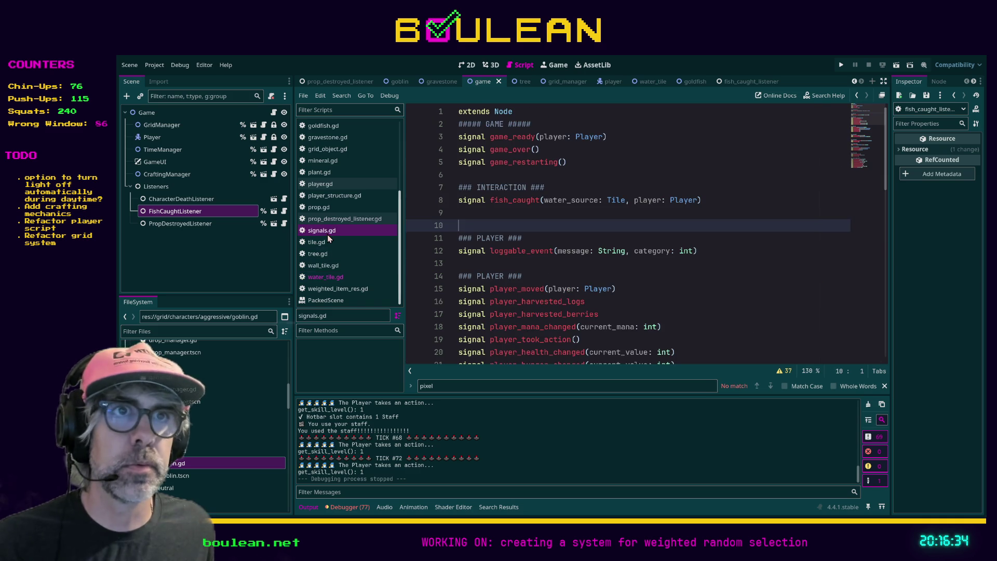
scroll(501, 248, "down", 6)
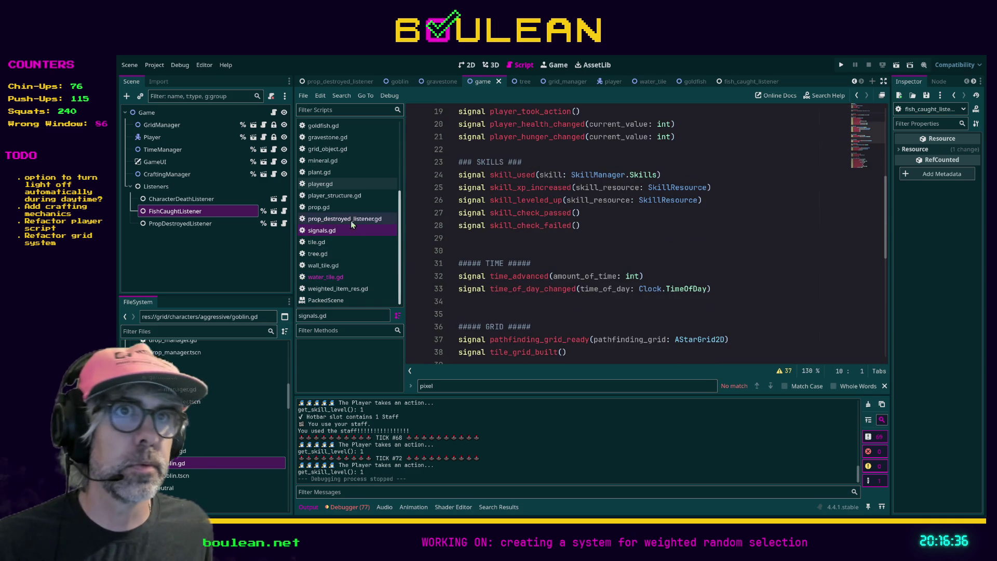
left_click(343, 219)
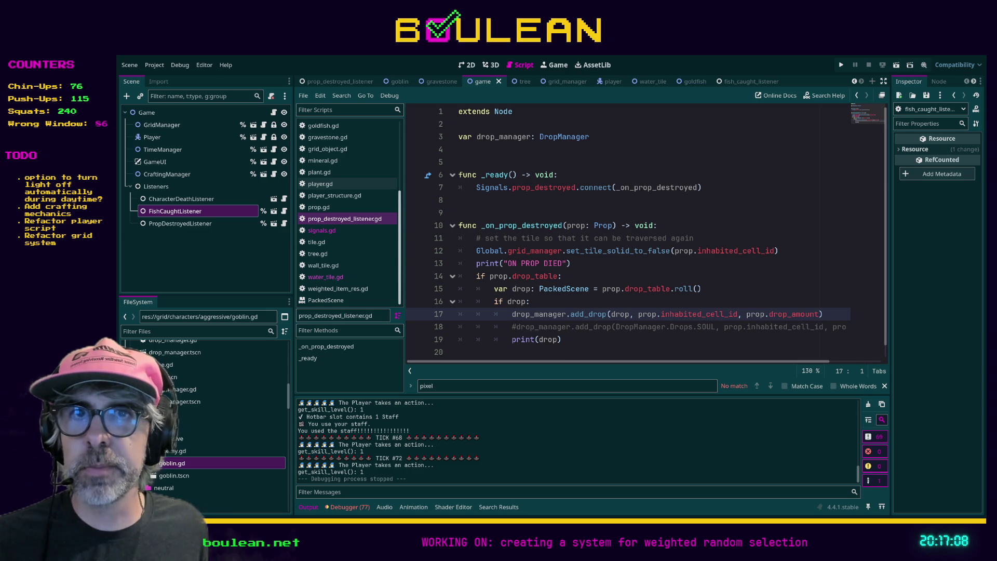
key("alt+Tab")
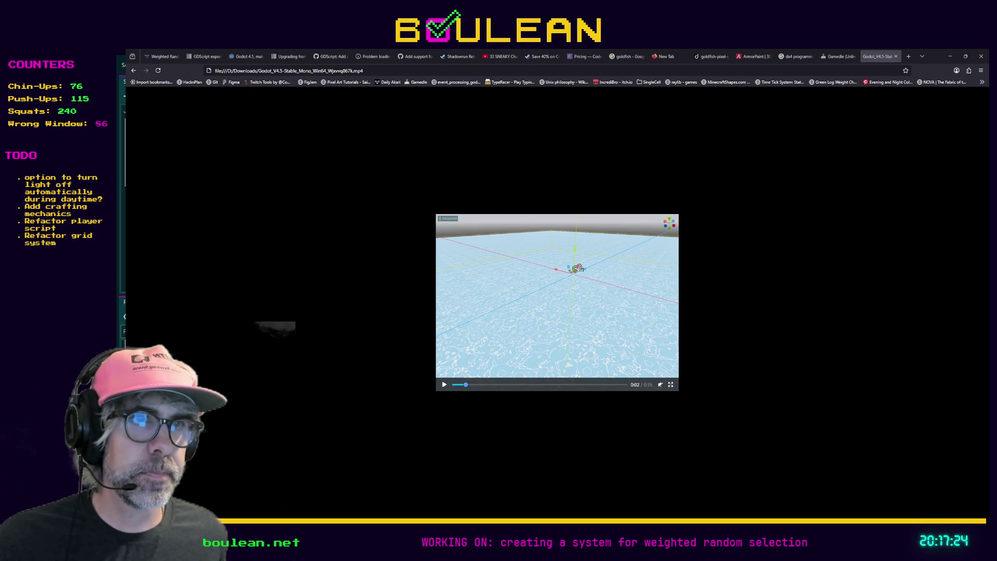
Rewind the Godot video to its start and play it full-screen.
left_click(452, 387)
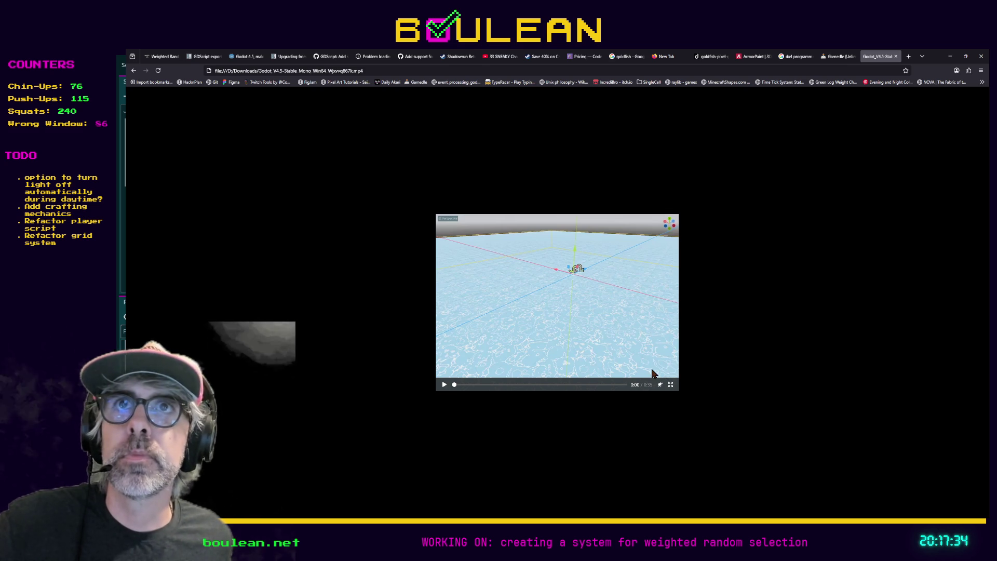
left_click(671, 385)
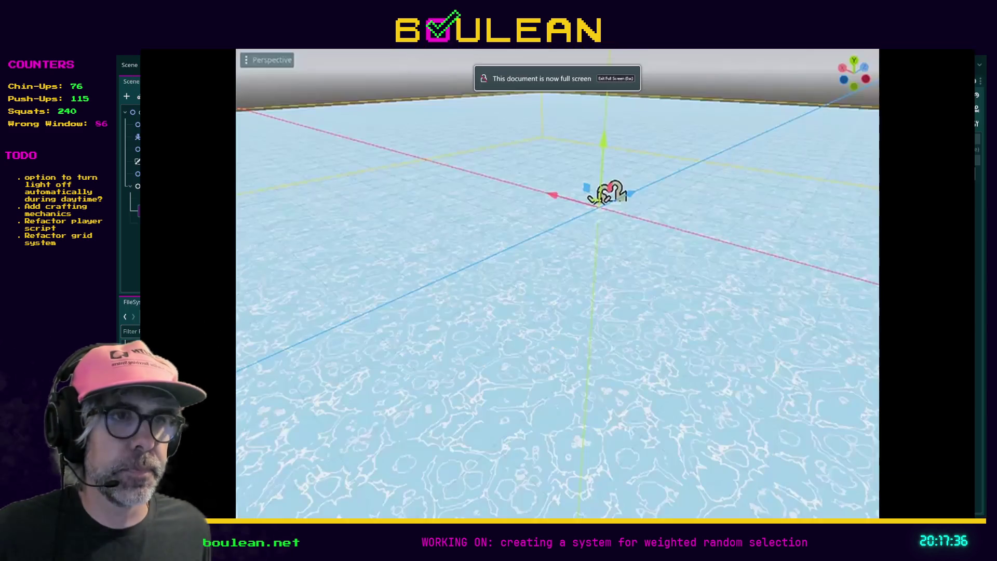